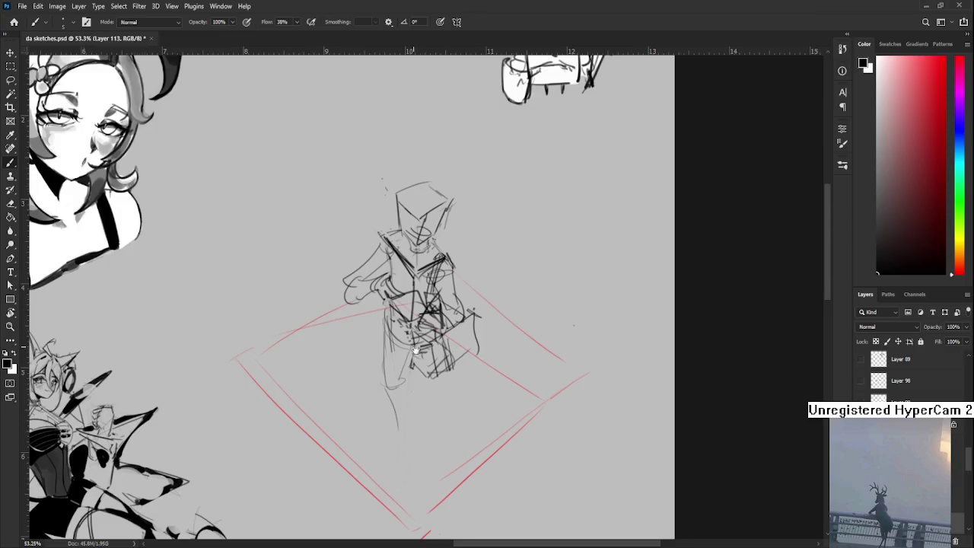
Step: Clean up the head box and redraw its top edge lower, adding small inner strokes
key(e)
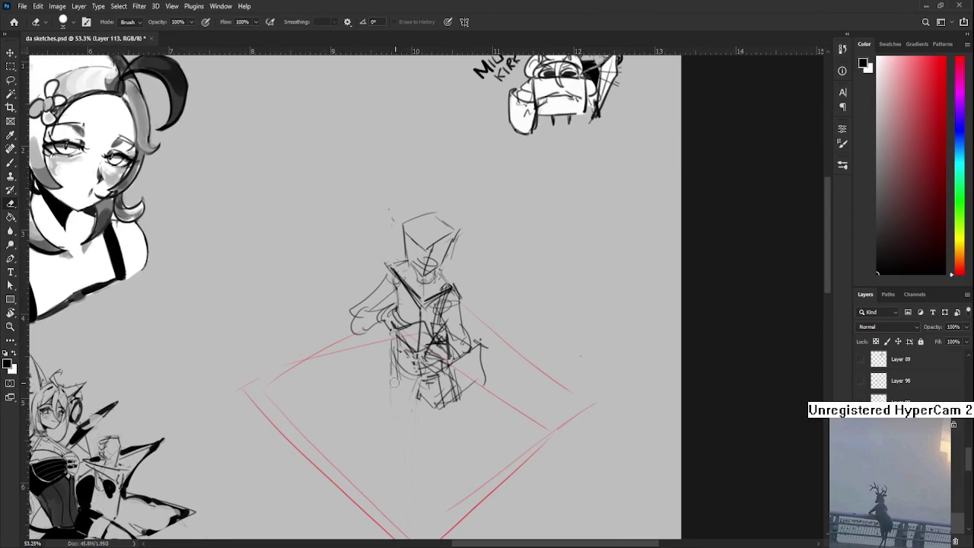
drag(405, 395, 404, 474)
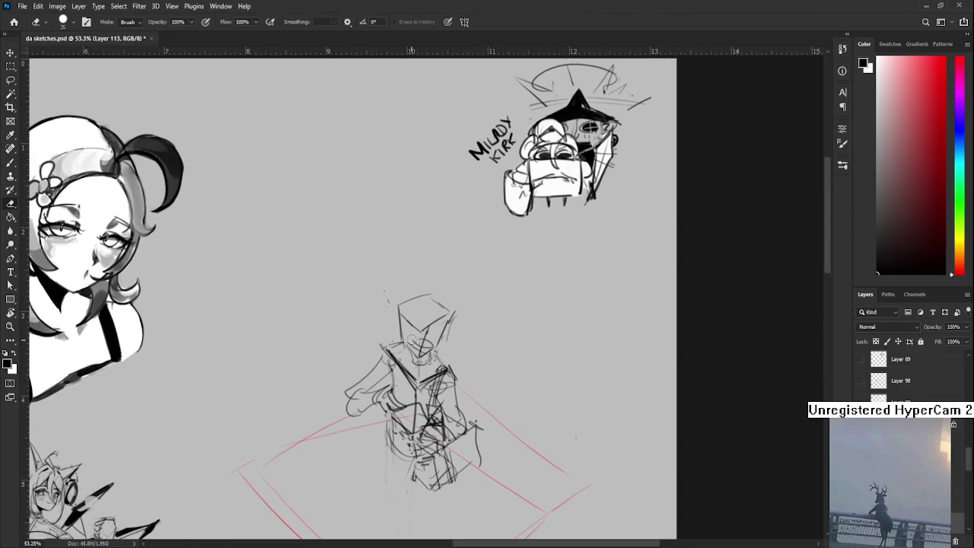
key(b)
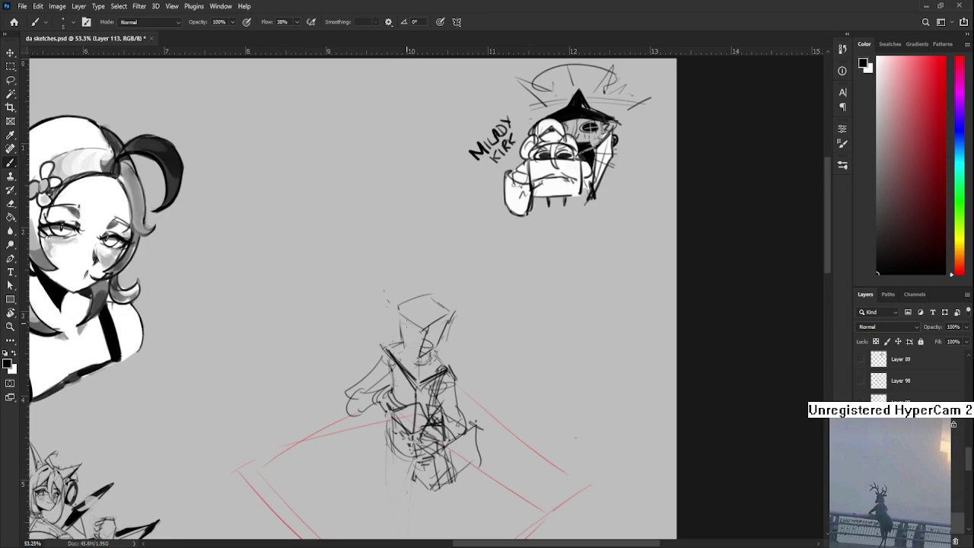
drag(421, 344, 418, 360)
mouse_move(426, 312)
mouse_down()
mouse_move(401, 329)
mouse_move(429, 327)
mouse_move(431, 295)
mouse_move(452, 301)
mouse_move(456, 215)
mouse_up()
key(e)
key(b)
Step: Sketch short strokes along the lower torso's left side
mouse_move(392, 327)
mouse_down()
mouse_move(394, 360)
mouse_move(417, 387)
mouse_move(380, 405)
mouse_move(407, 423)
mouse_up()
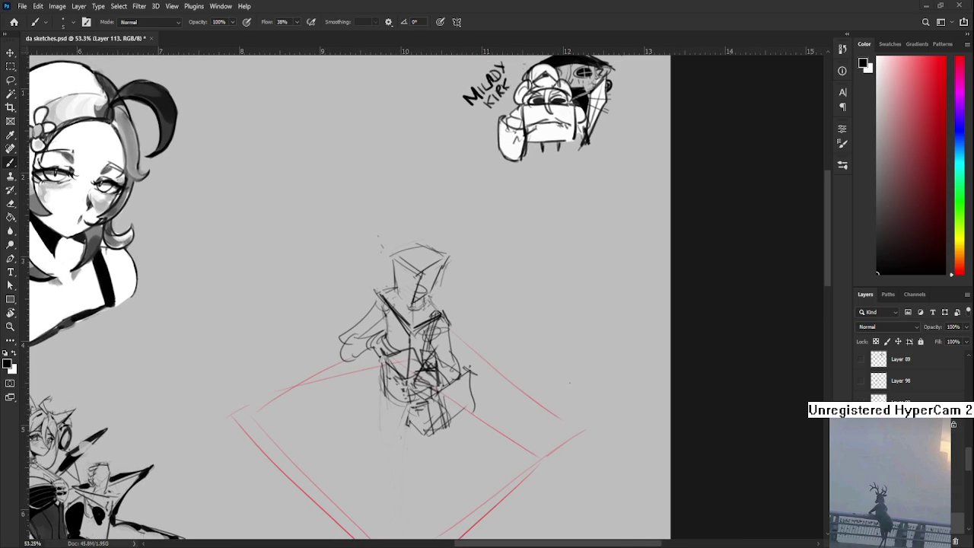
scroll(456, 319, up, 1)
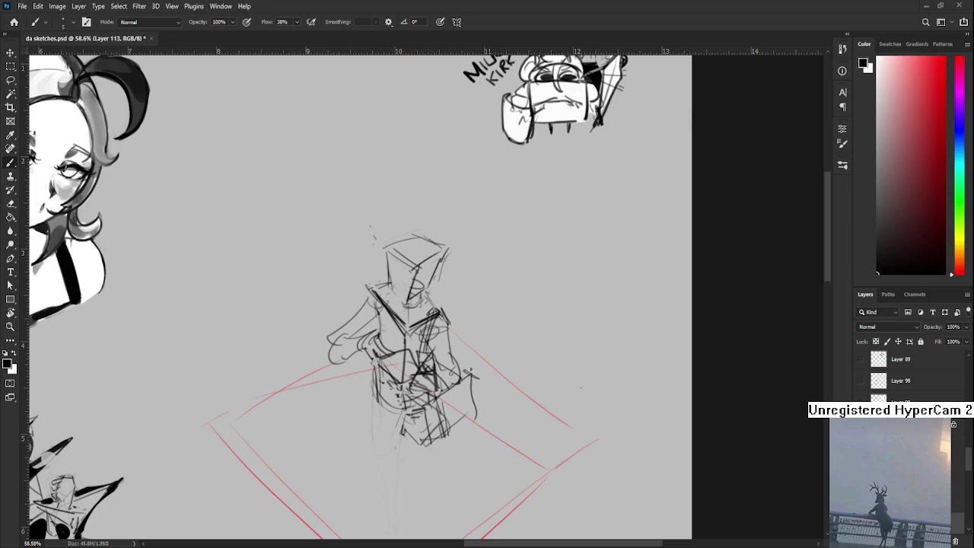
scroll(426, 304, up, 1)
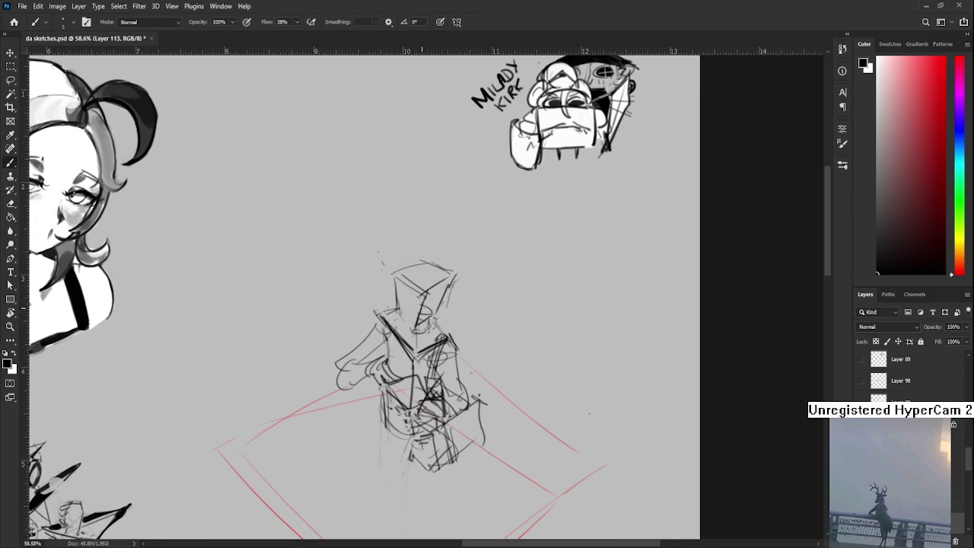
Step: Lasso the figure's head and shrink it to about 94% with a slight tilt
key(l)
drag(440, 329, 482, 268)
key(ctrl+t)
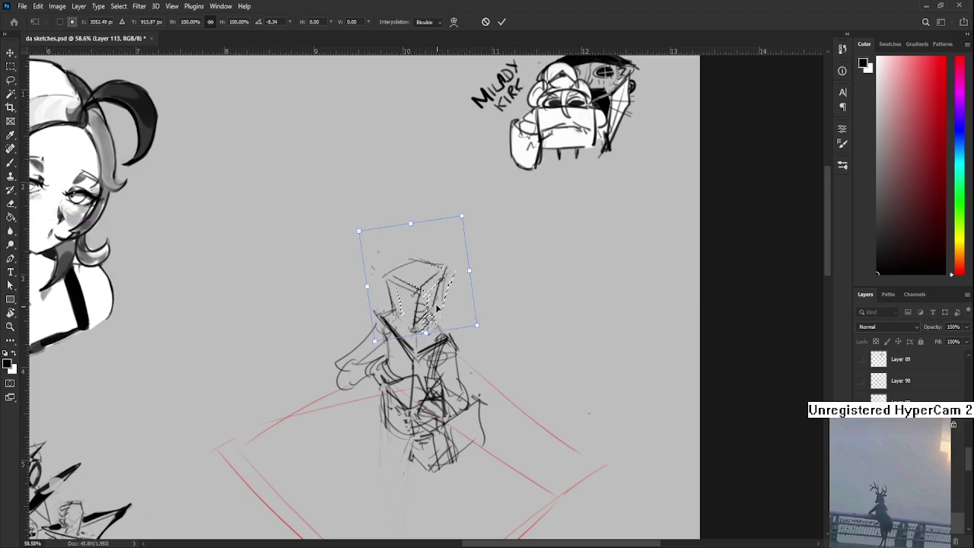
drag(477, 325, 436, 290)
key(Return)
Step: Select the whole figure and rotate it about -2°
mouse_move(376, 249)
mouse_down()
mouse_move(426, 397)
mouse_move(377, 251)
mouse_up()
key(ctrl+t)
mouse_move(513, 289)
mouse_down()
mouse_move(521, 284)
mouse_move(501, 370)
mouse_up()
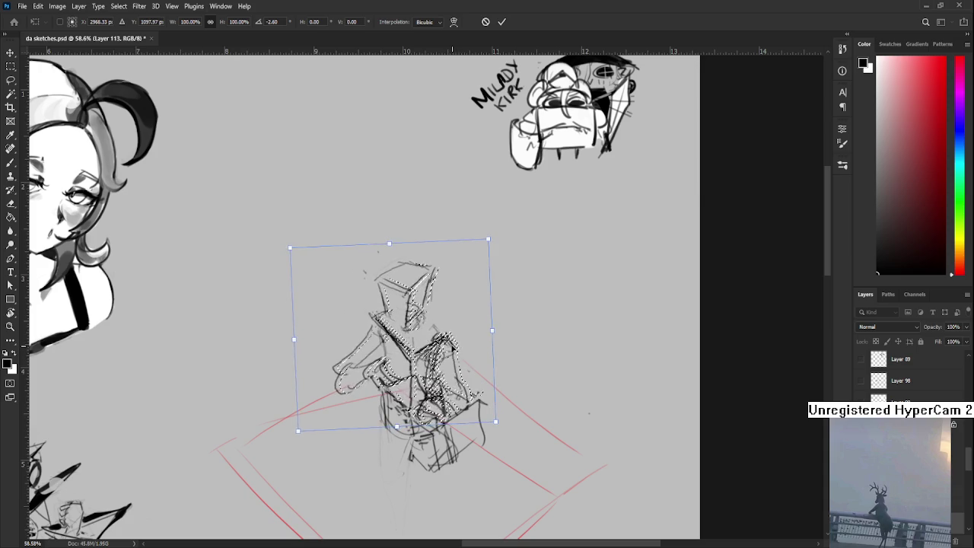
key(Return)
scroll(426, 343, down, 1)
Step: Sketch the figure's lower body with short strokes on the lower legs
key(e)
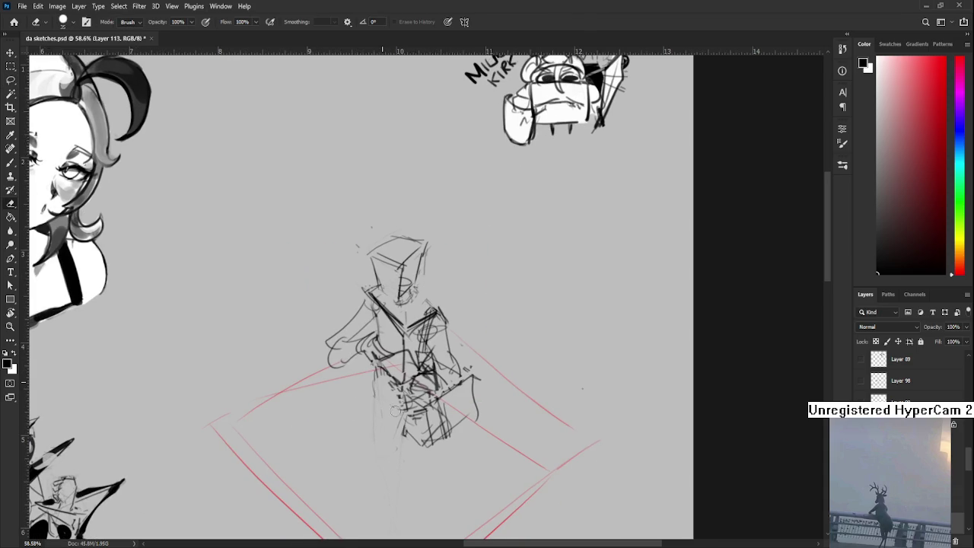
key(b)
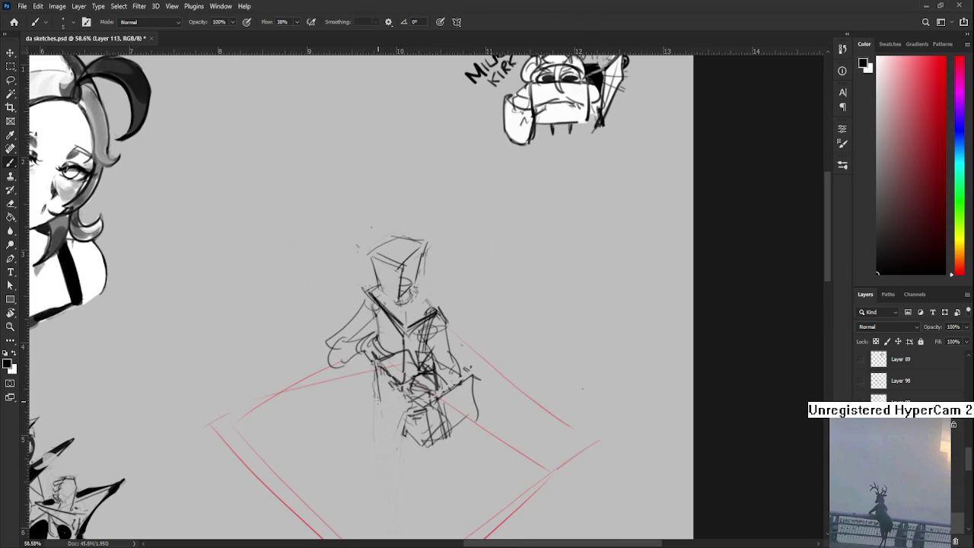
mouse_move(403, 400)
mouse_down()
mouse_move(377, 426)
mouse_move(409, 421)
mouse_up()
drag(373, 365, 376, 396)
drag(369, 395, 395, 417)
drag(395, 417, 414, 426)
Step: Extend both legs further down toward the red floor
mouse_move(386, 428)
mouse_down()
mouse_move(364, 399)
mouse_move(383, 368)
mouse_move(359, 438)
mouse_up()
drag(350, 366, 369, 457)
mouse_move(350, 411)
mouse_down()
mouse_move(357, 454)
mouse_move(375, 431)
mouse_move(368, 461)
mouse_move(359, 458)
mouse_up()
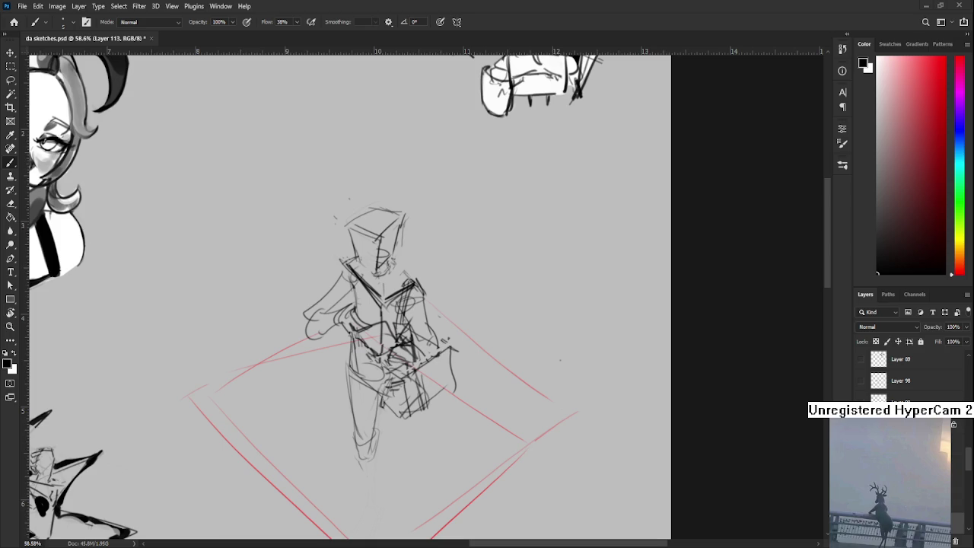
scroll(380, 409, down, 2)
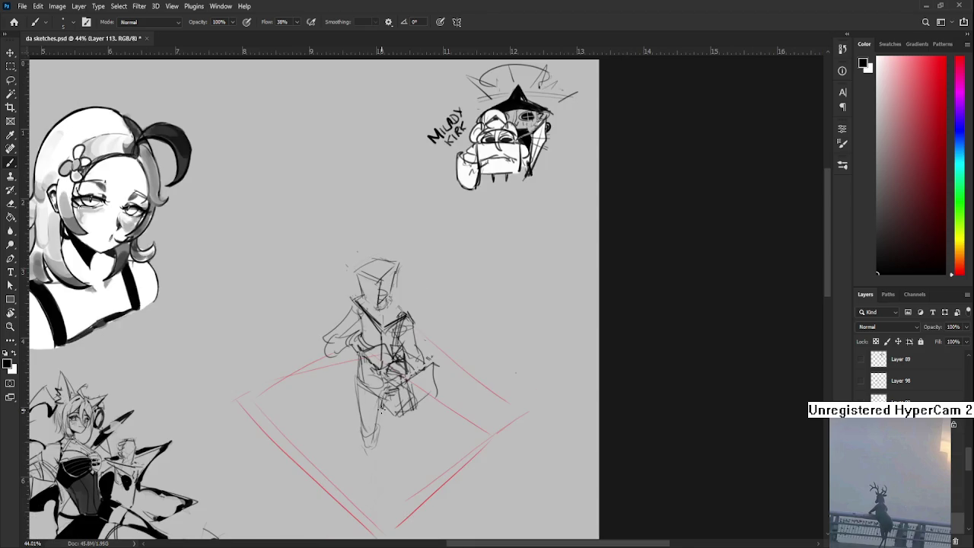
Step: Erase the overly long lower legs and redraw the legs and feet shorter
key(e)
mouse_move(362, 423)
mouse_down()
mouse_move(376, 449)
mouse_move(363, 450)
mouse_up()
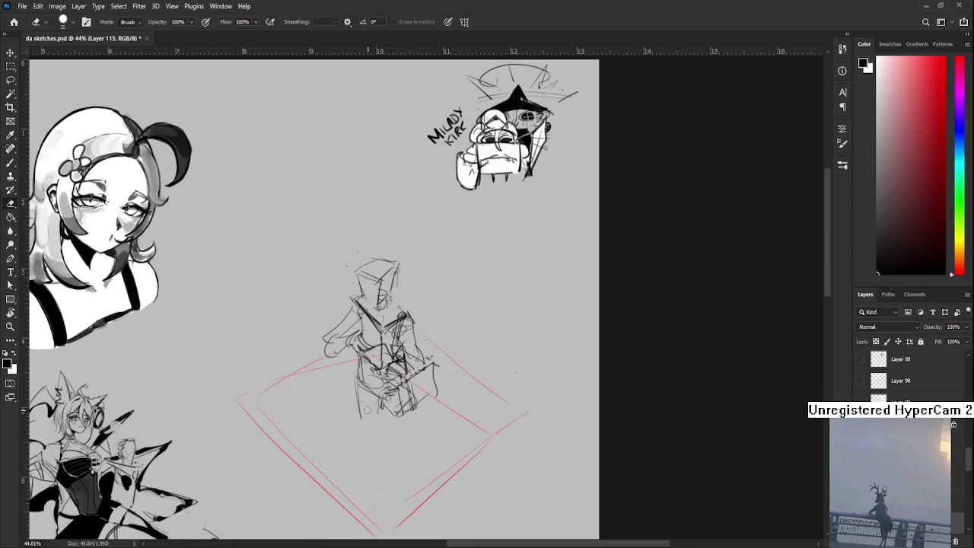
key(b)
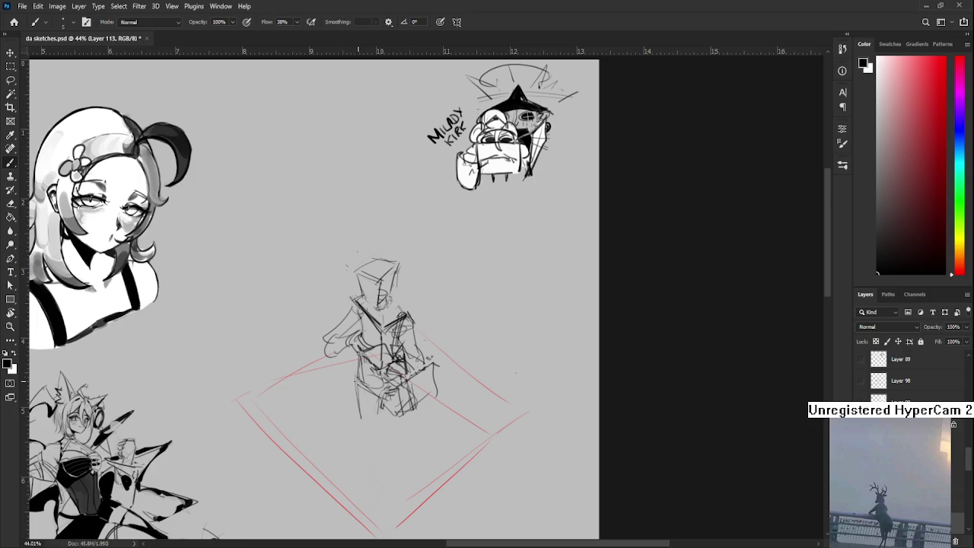
drag(364, 405, 369, 427)
drag(368, 424, 379, 429)
Step: Bring the lower doodles into view and save the document
scroll(378, 419, down, 2)
scroll(388, 365, down, 5)
scroll(399, 312, down, 3)
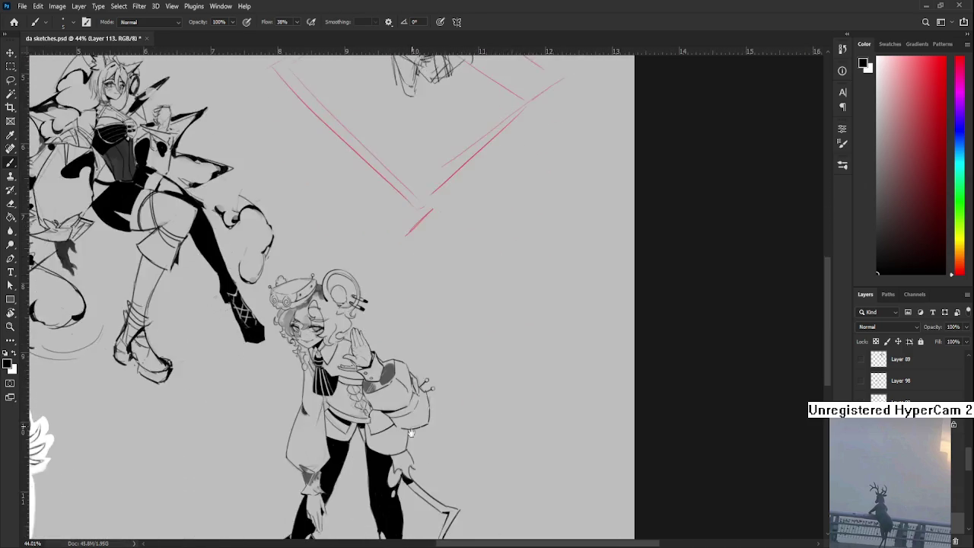
scroll(384, 320, down, 2)
drag(967, 459, 967, 506)
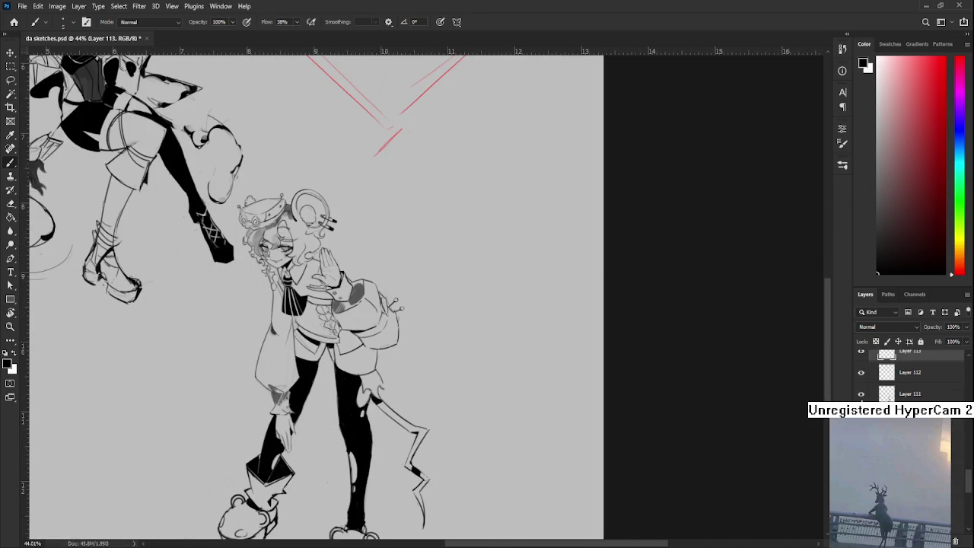
scroll(537, 366, down, 1)
scroll(536, 366, down, 2)
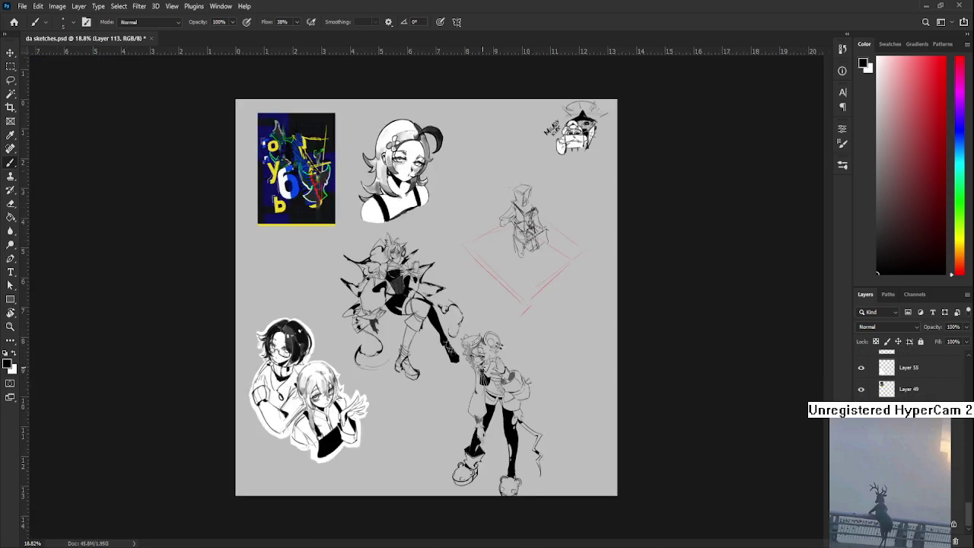
scroll(536, 366, up, 2)
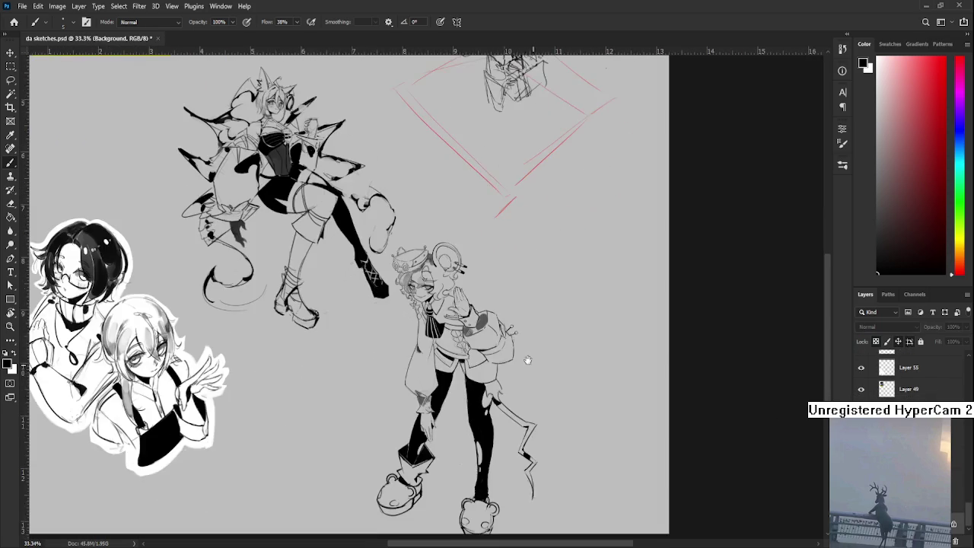
drag(533, 342, 467, 259)
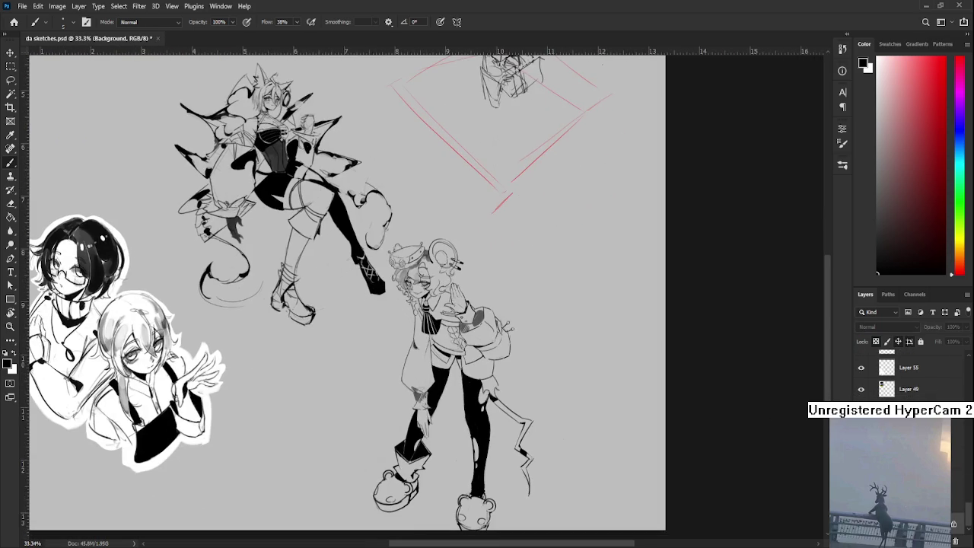
mouse_move(565, 408)
mouse_down()
mouse_move(504, 369)
mouse_move(428, 409)
mouse_up()
mouse_move(478, 377)
mouse_down()
mouse_move(473, 399)
mouse_move(489, 383)
mouse_move(476, 364)
mouse_move(481, 388)
mouse_up()
key(ctrl+s)
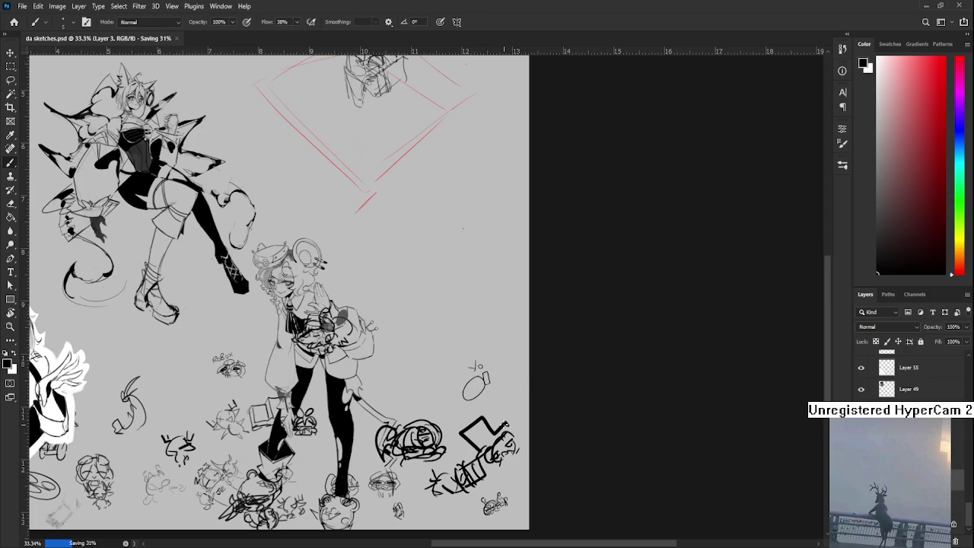
Step: Hide the layer of small doodles at the bottom of the sheet
click(860, 453)
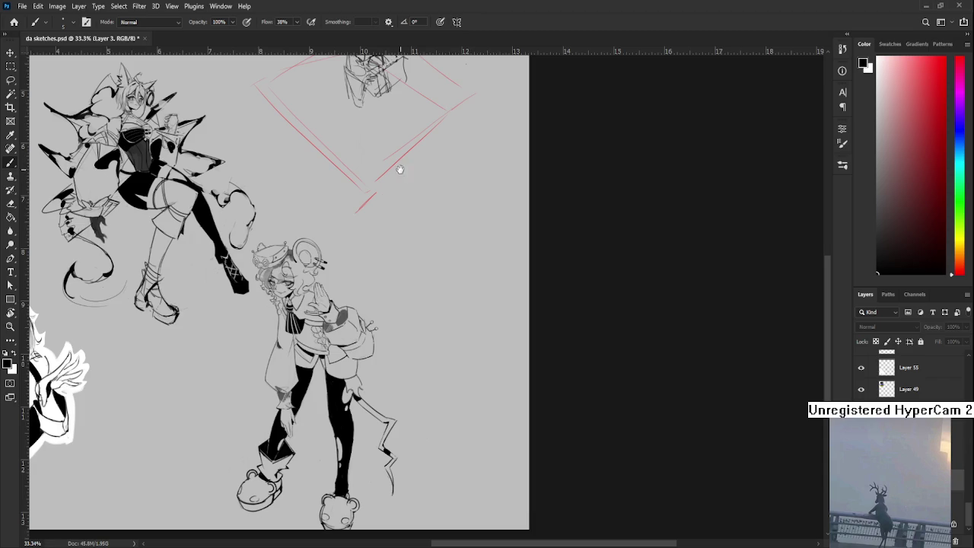
scroll(400, 169, up, 5)
scroll(402, 402, up, 3)
scroll(906, 378, down, 5)
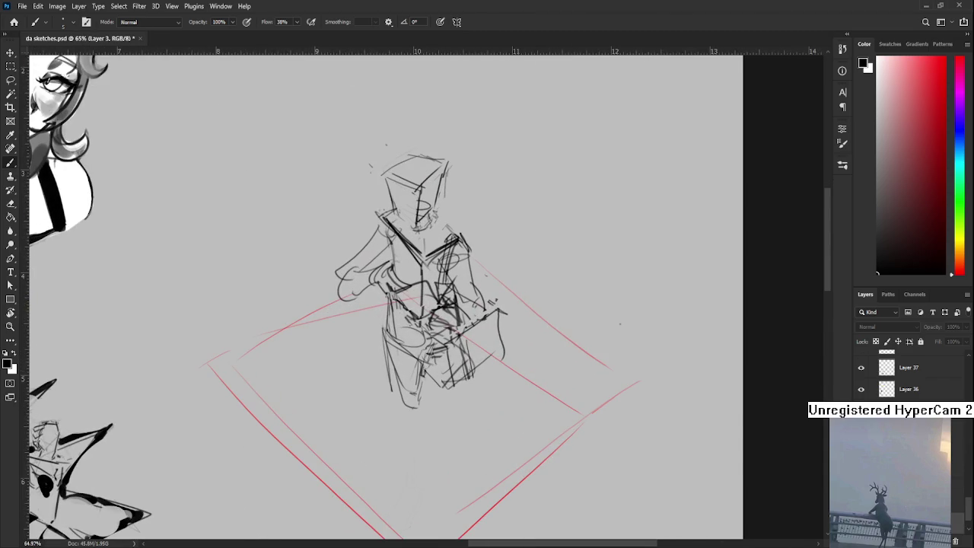
Step: Make Layer 113, the figure sketch's layer, the active layer
scroll(906, 378, up, 3)
scroll(905, 378, up, 3)
scroll(905, 378, up, 5)
click(909, 368)
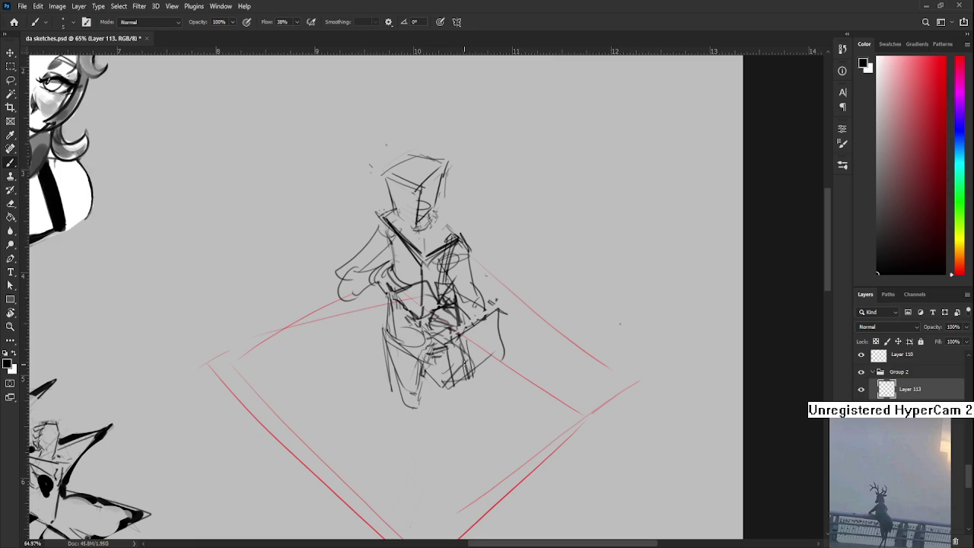
Step: Add faint refining strokes to the figure's legs
drag(453, 412, 434, 390)
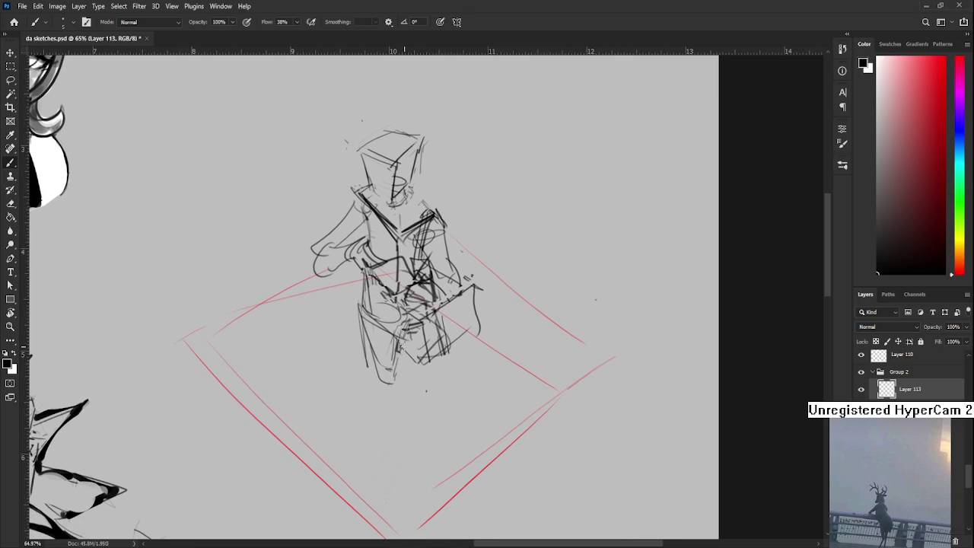
drag(404, 358, 398, 373)
drag(393, 379, 405, 396)
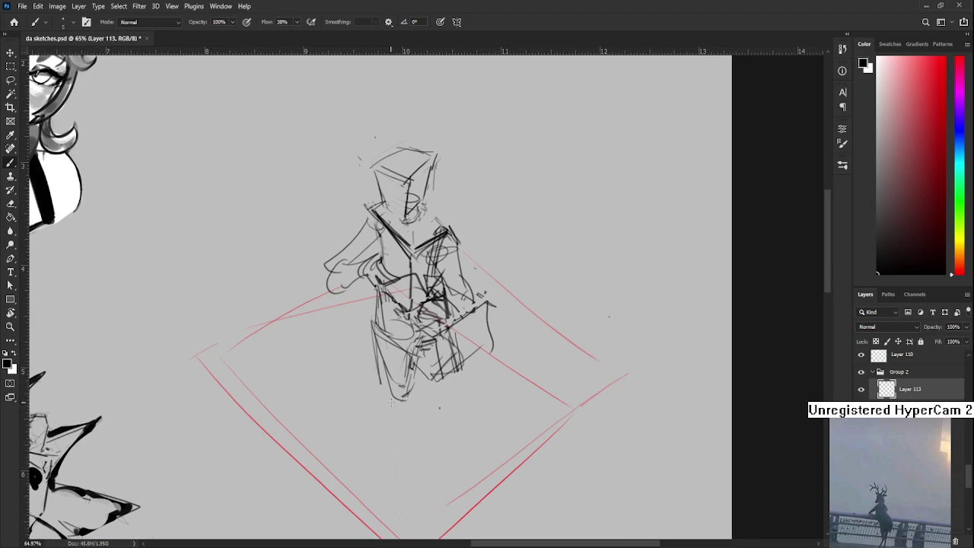
key(e)
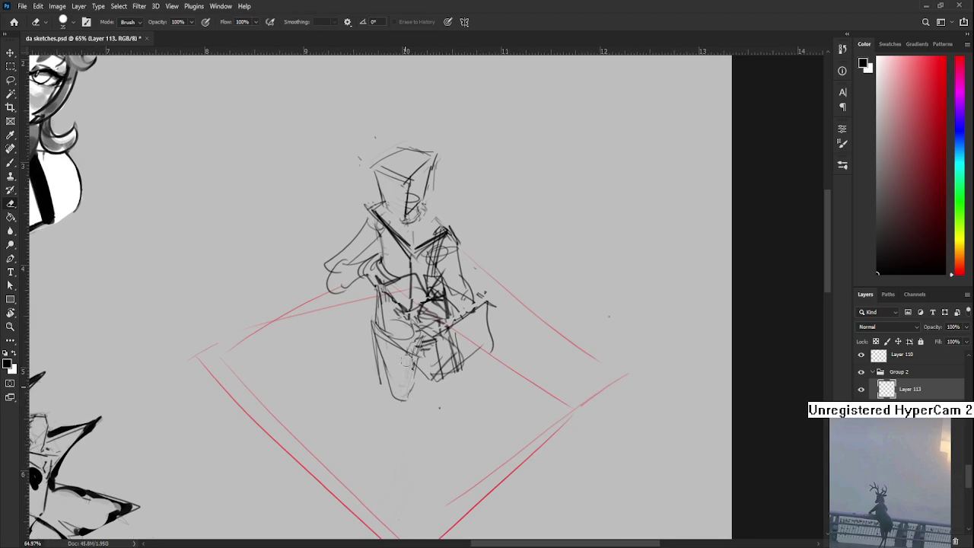
key(b)
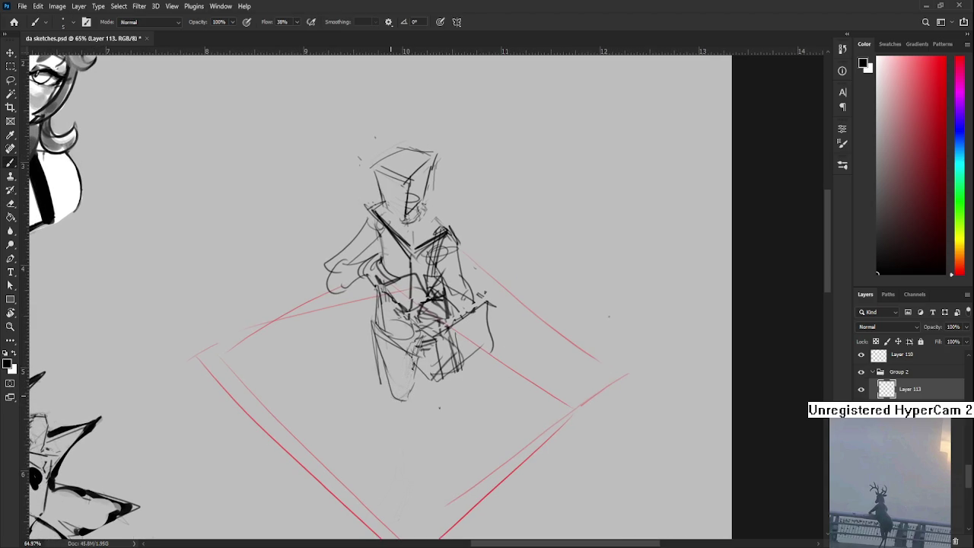
mouse_move(401, 397)
mouse_down()
mouse_move(399, 368)
mouse_move(412, 357)
mouse_move(396, 385)
mouse_move(408, 373)
mouse_up()
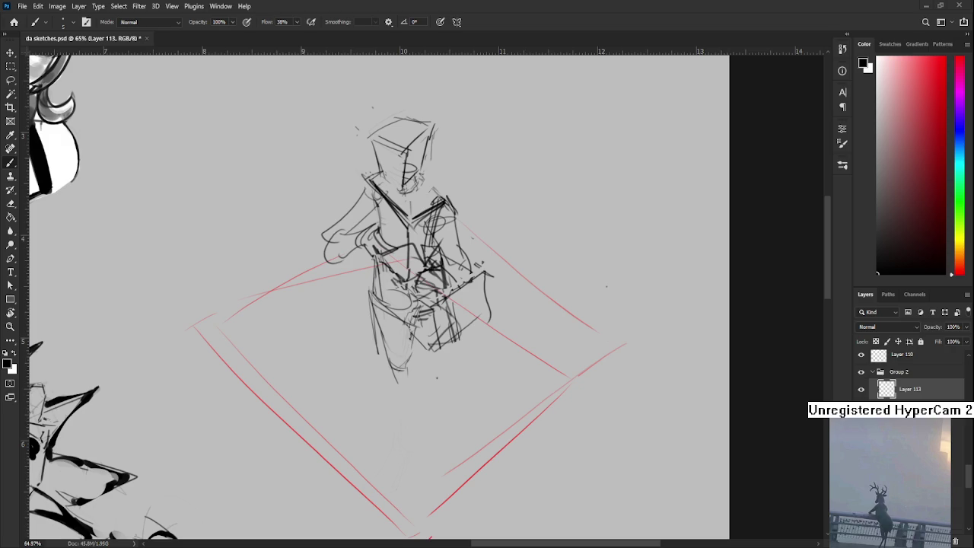
Step: Add a short stroke at the bottom of the figure's leg
drag(516, 392, 511, 372)
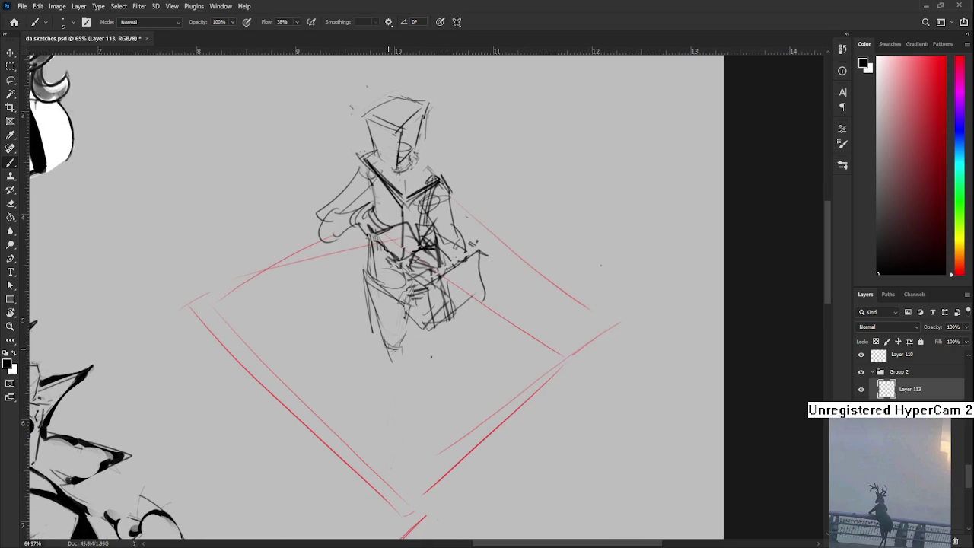
drag(407, 333, 401, 372)
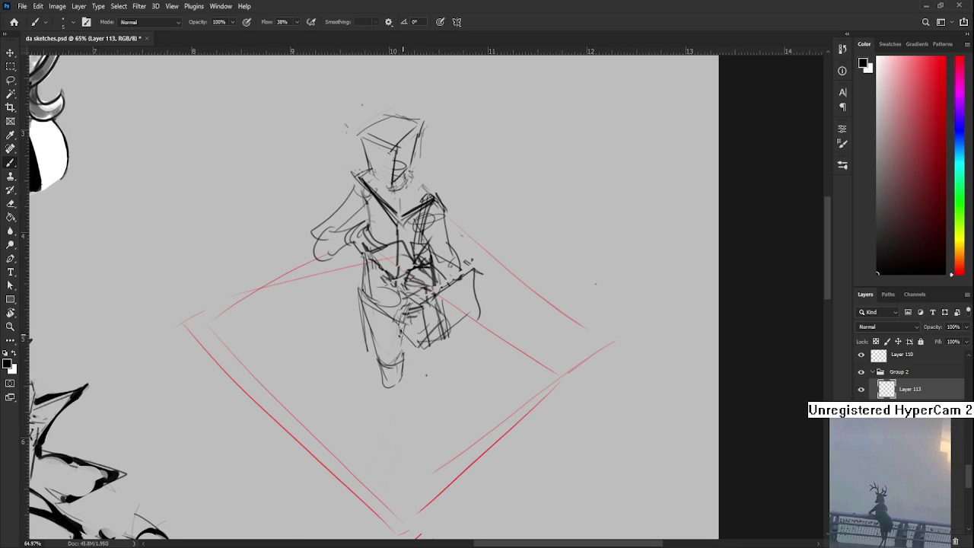
drag(401, 338, 417, 314)
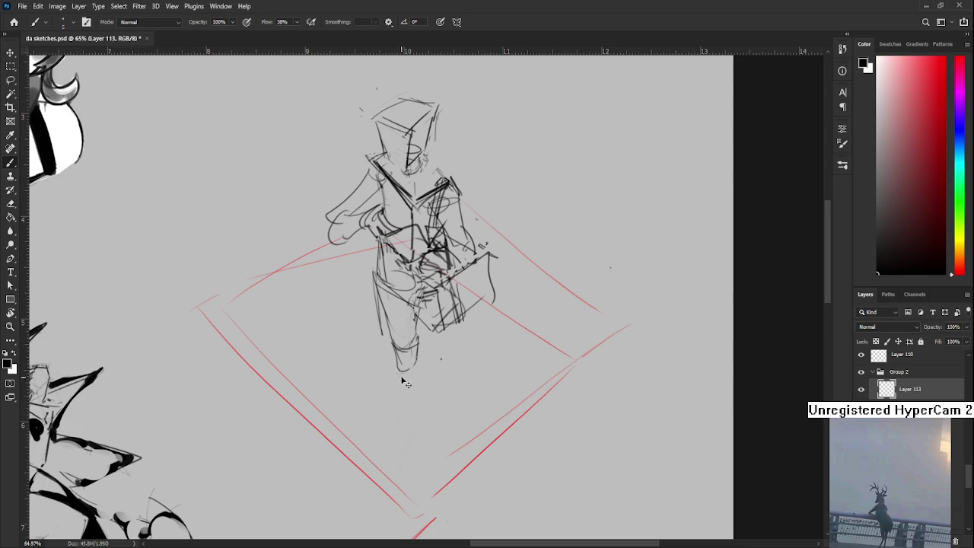
Step: Draw a line down from the figure's foot, retrying until it looks right
drag(401, 349, 401, 416)
key(ctrl+z)
drag(401, 358, 399, 409)
key(ctrl+z)
drag(398, 359, 406, 430)
drag(400, 358, 403, 421)
key(ctrl+z)
Step: Add a stroke along the lower leg's right side
key(ctrl+z)
key(ctrl+z)
drag(398, 361, 404, 423)
drag(420, 356, 410, 420)
key(ctrl+z)
drag(423, 363, 426, 341)
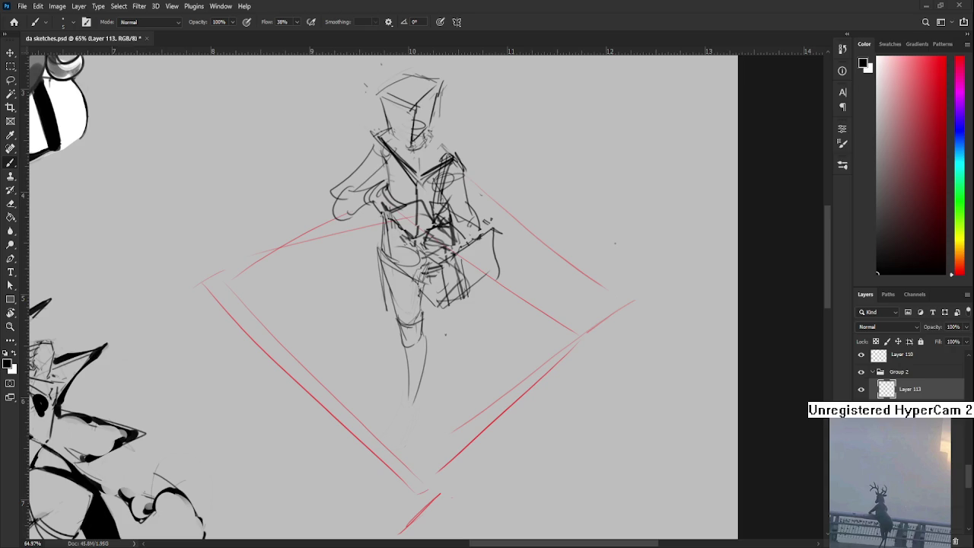
scroll(404, 399, down, 2)
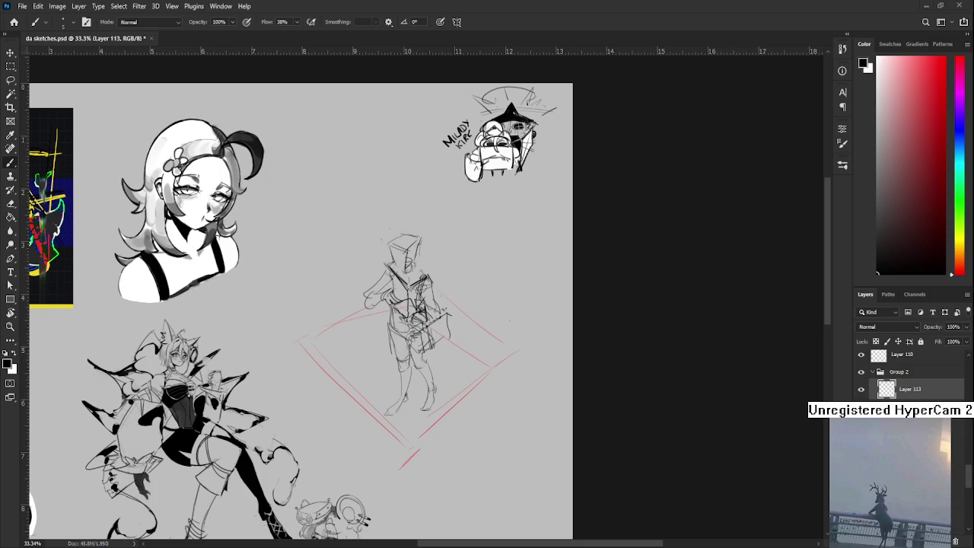
scroll(441, 377, down, 2)
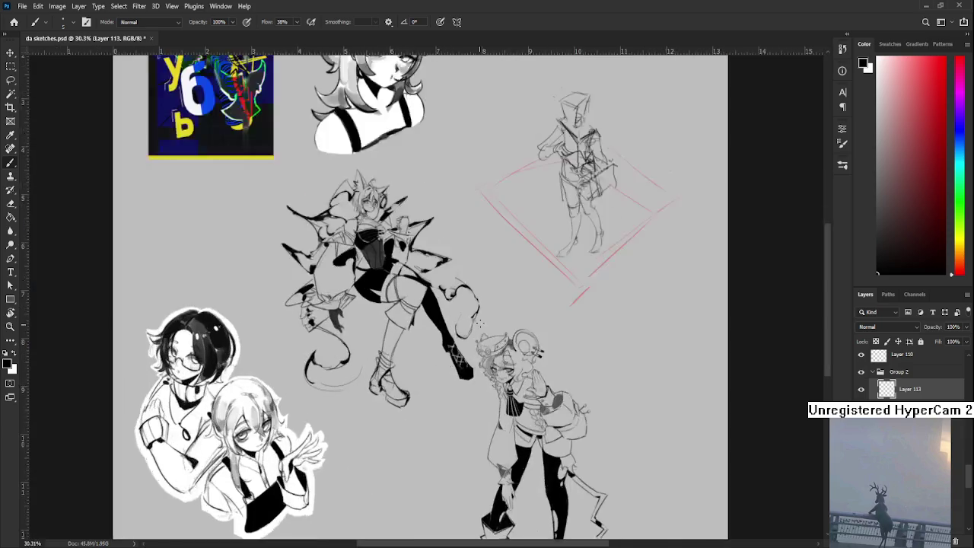
scroll(449, 365, up, 1)
scroll(452, 355, up, 1)
scroll(426, 372, up, 2)
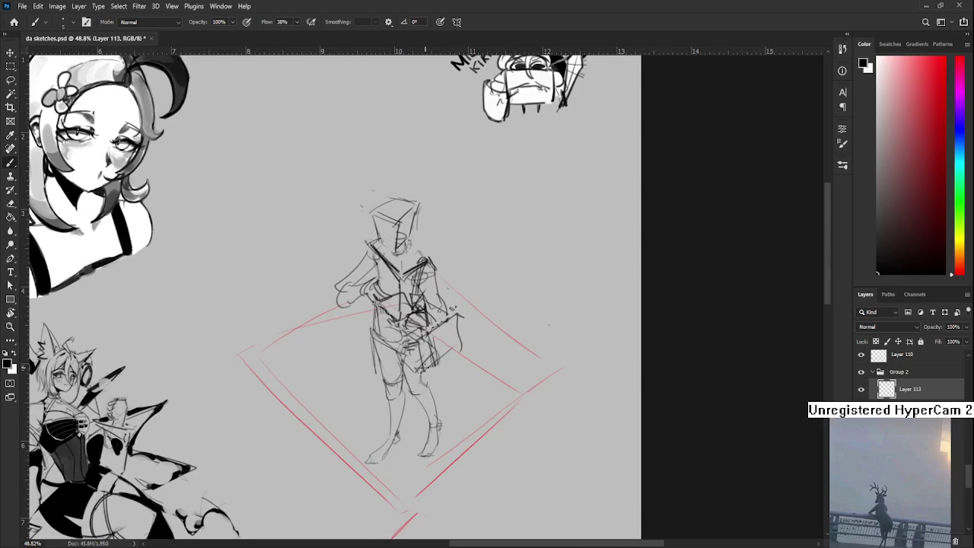
scroll(428, 304, up, 3)
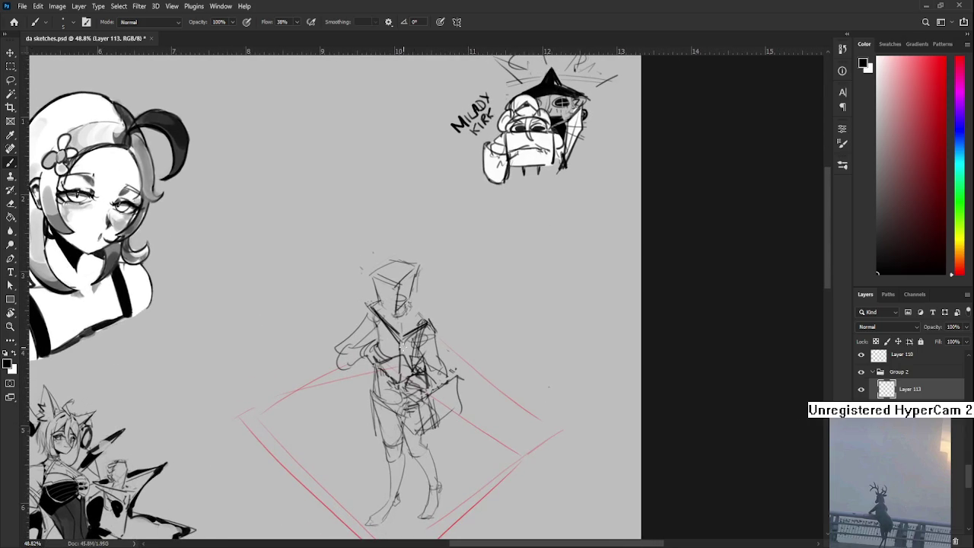
scroll(403, 377, down, 2)
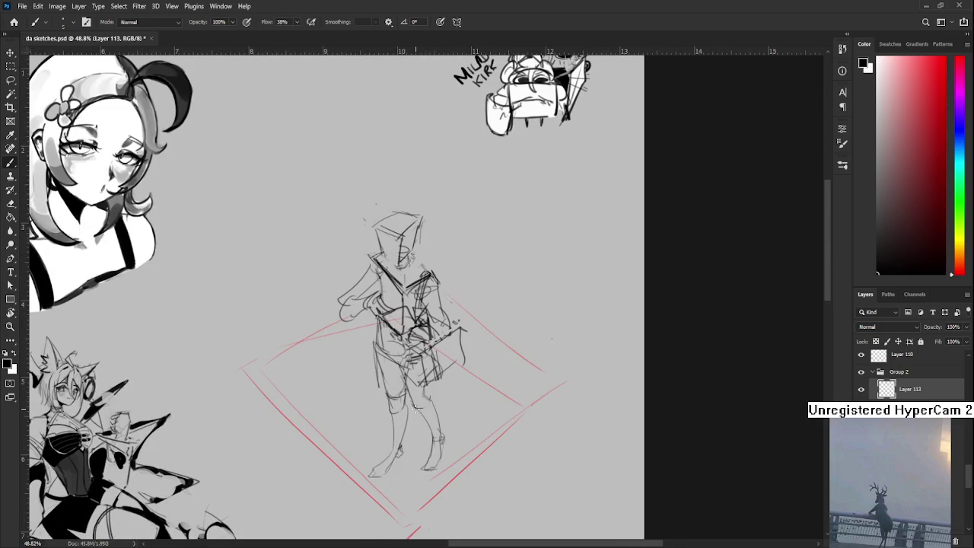
scroll(397, 342, up, 4)
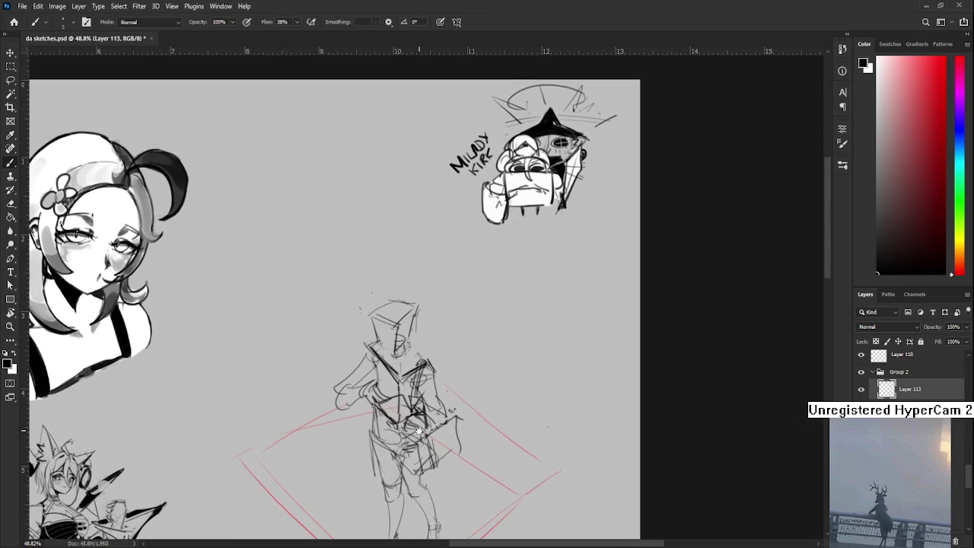
key(e)
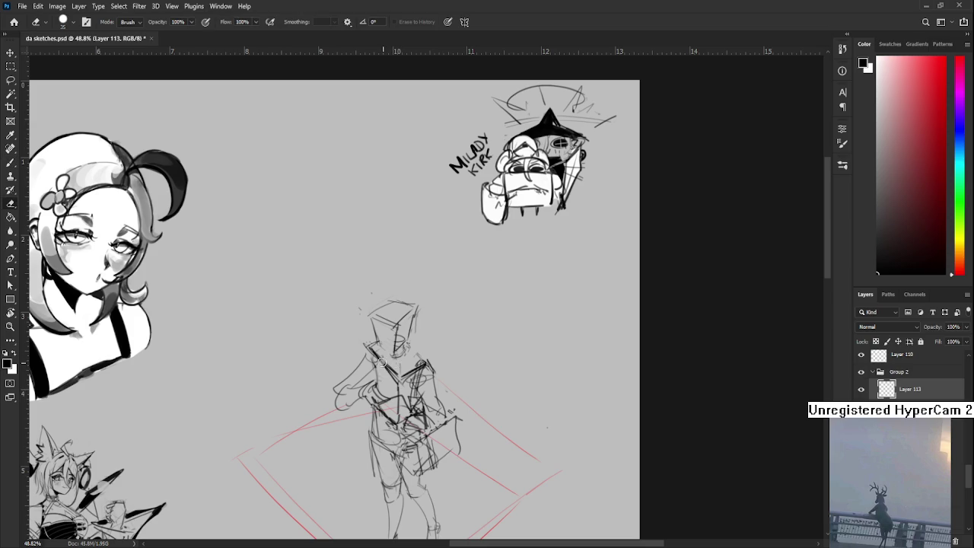
key(b)
key(e)
Step: Lasso the figure's head and rotate it about -5.10°, then fit the document on screen
key(b)
drag(391, 336, 394, 312)
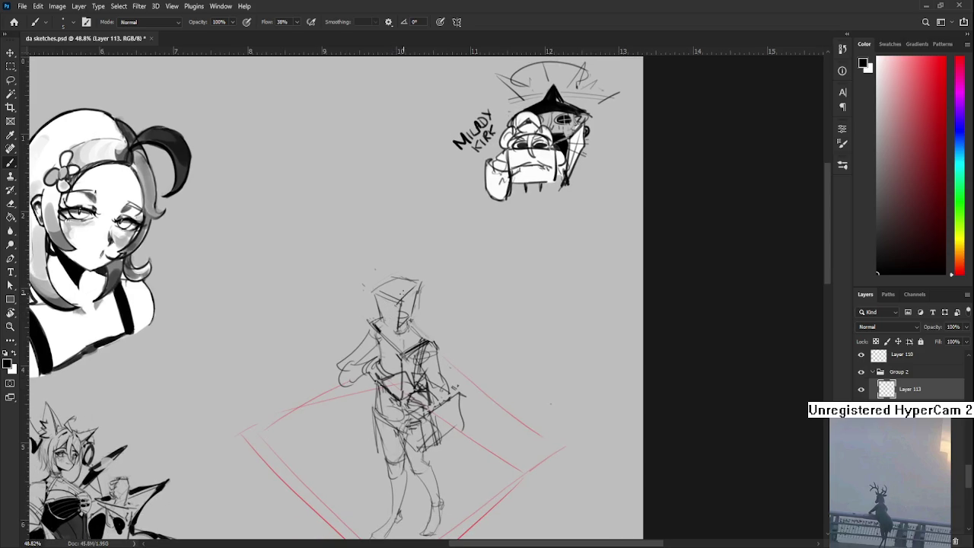
key(l)
drag(415, 333, 418, 335)
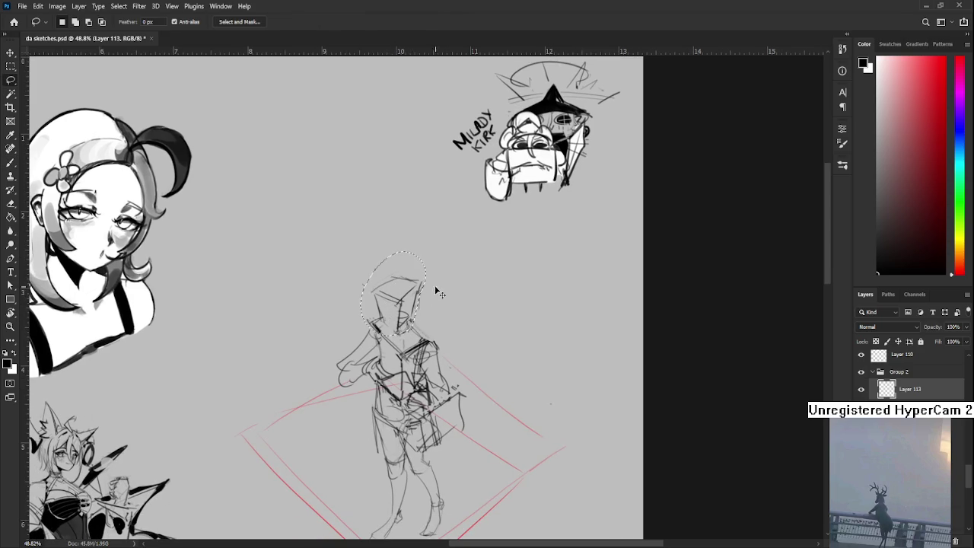
key(ctrl+t)
drag(435, 289, 433, 280)
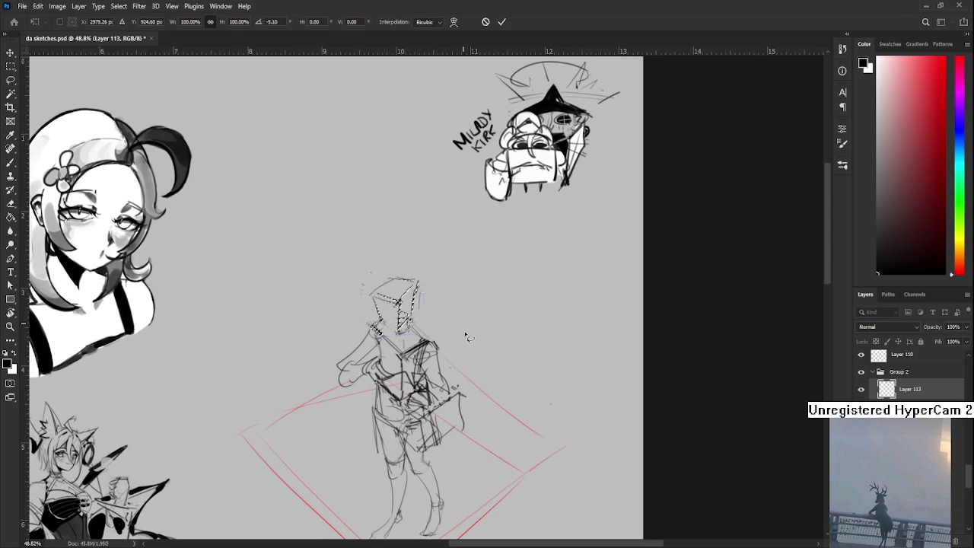
key(Return)
drag(444, 450, 449, 376)
key(ctrl+0)
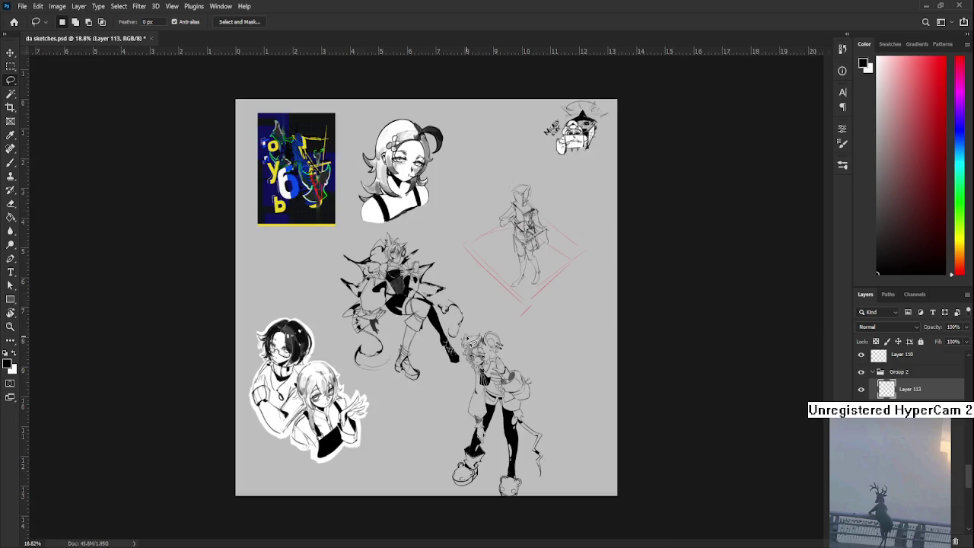
Step: Fade the whole figure to faint gray lines using a very large eraser
scroll(569, 261, up, 5)
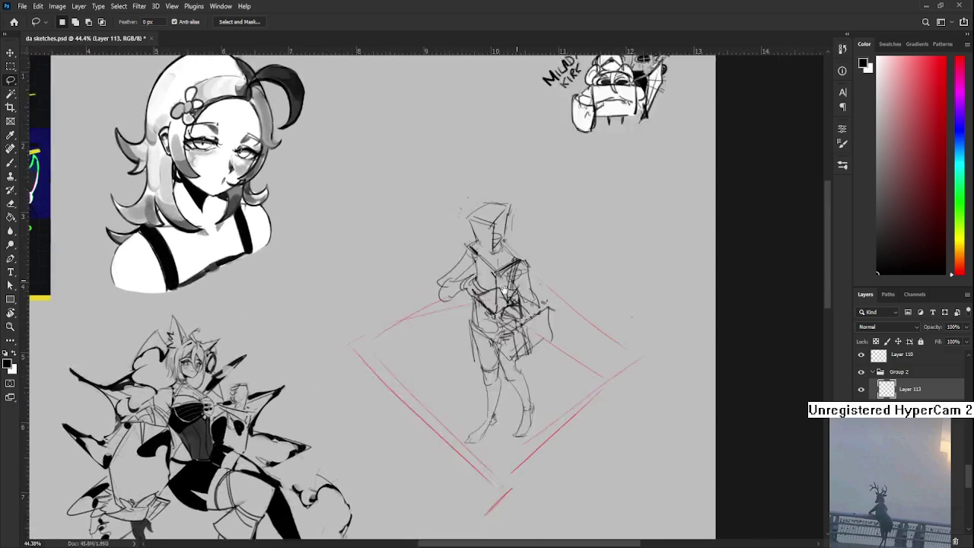
scroll(430, 335, up, 2)
scroll(430, 336, down, 1)
scroll(430, 335, down, 1)
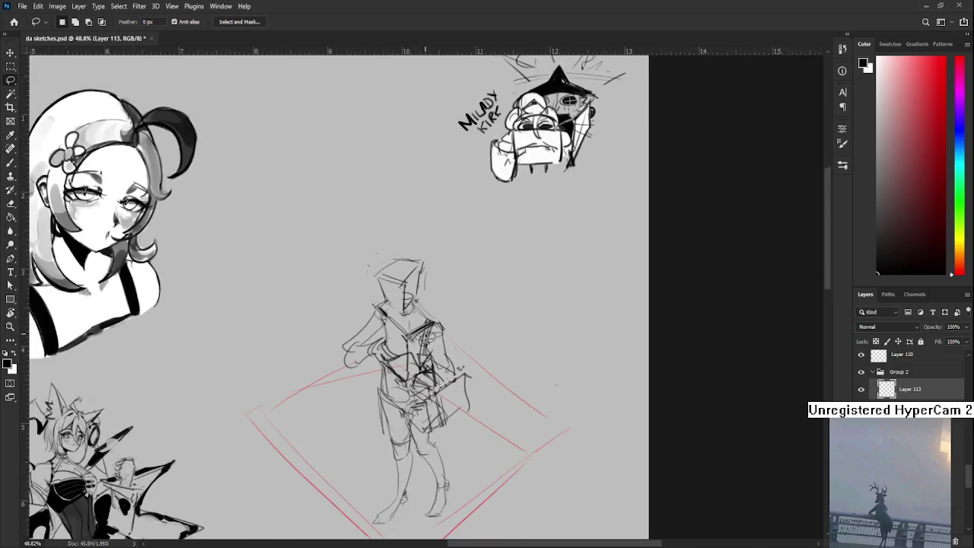
scroll(429, 337, down, 1)
scroll(431, 338, down, 1)
key(e)
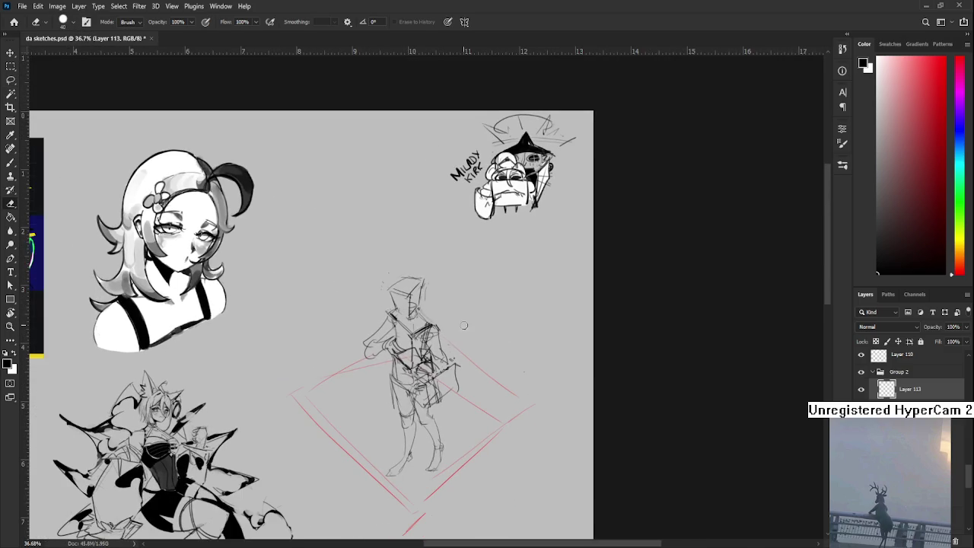
key(bracketright)
key(bracketright)
key(bracketright)
mouse_move(406, 282)
mouse_down()
mouse_move(433, 385)
mouse_move(404, 321)
mouse_up()
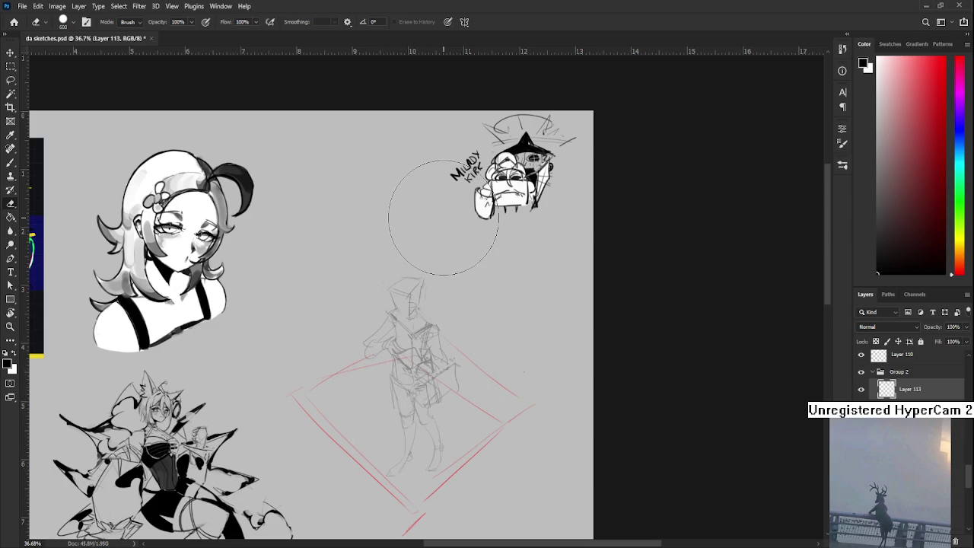
scroll(377, 263, up, 2)
scroll(373, 262, up, 2)
scroll(373, 266, up, 2)
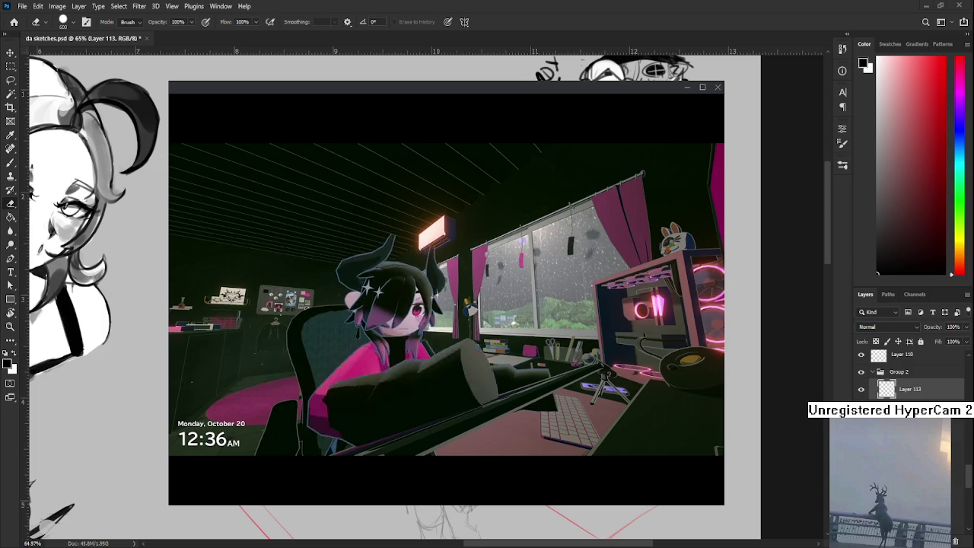
mouse_move(446, 304)
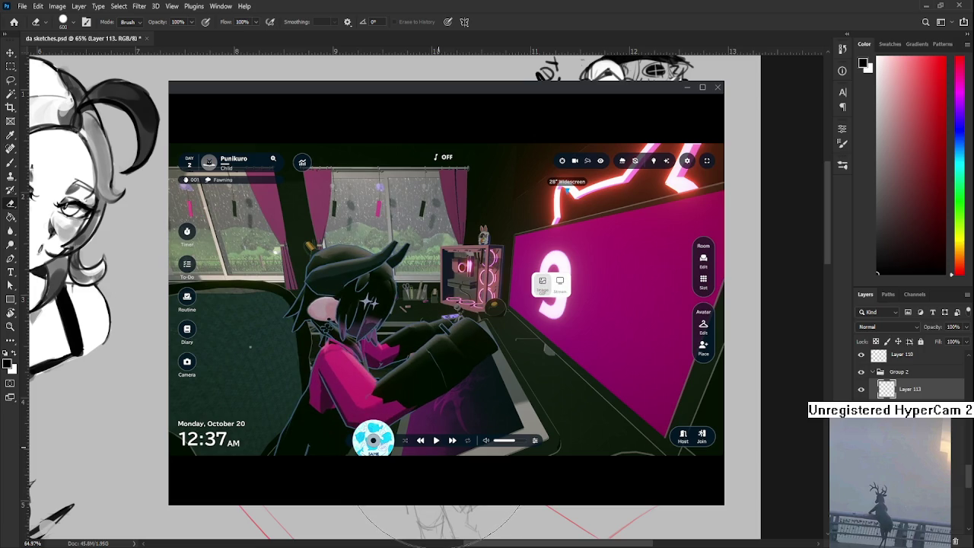
Step: Put the overlay 2.1 image from the viv folder on the widescreen monitor, cropped and saved
click(543, 281)
click(204, 216)
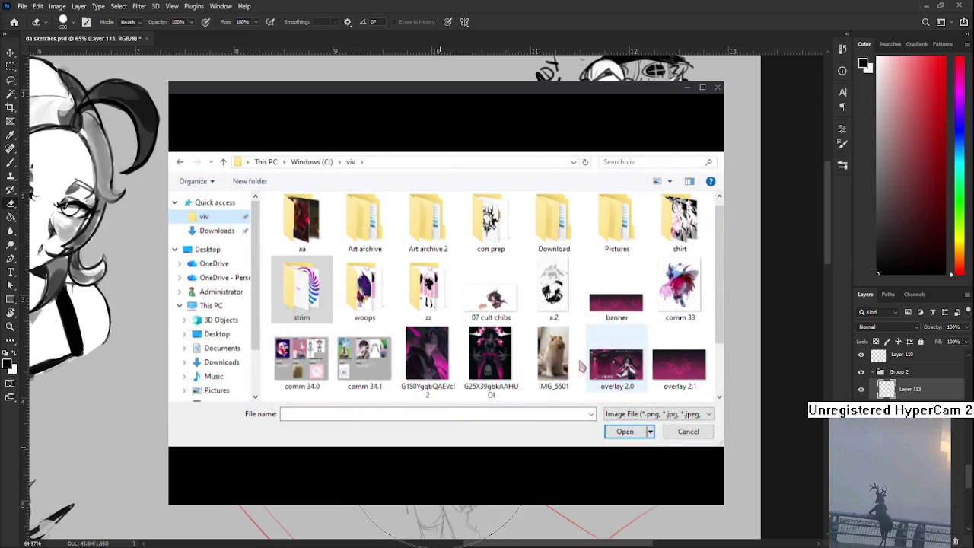
click(685, 365)
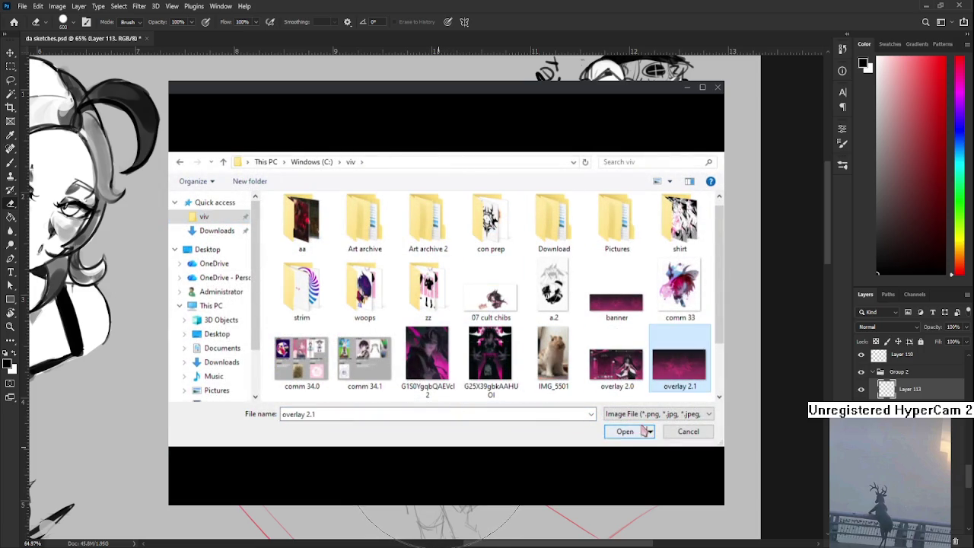
click(644, 431)
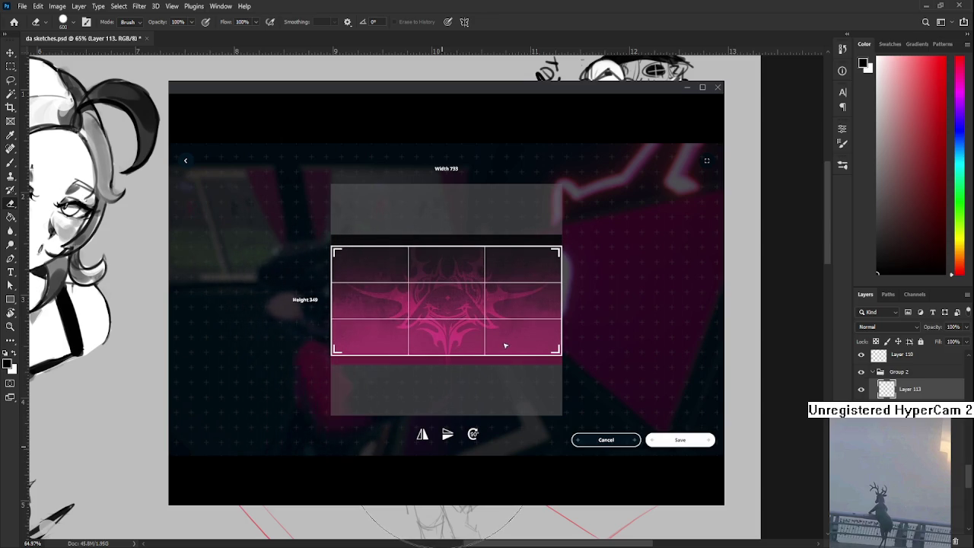
click(674, 440)
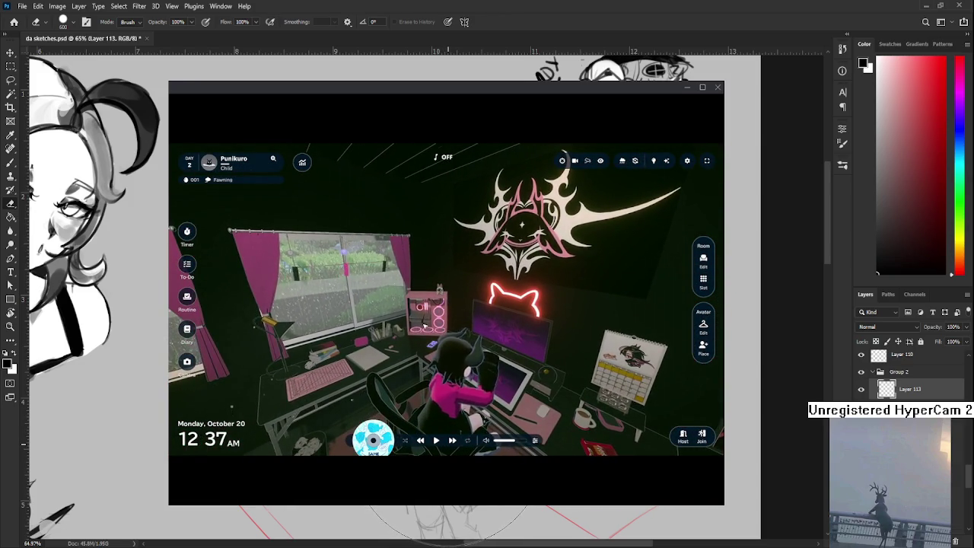
scroll(424, 326, up, 5)
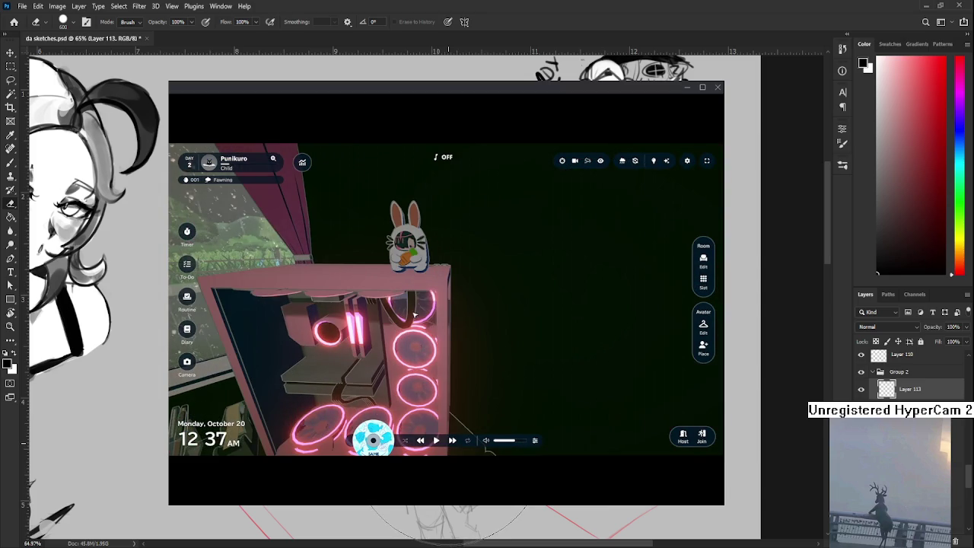
scroll(415, 315, up, 3)
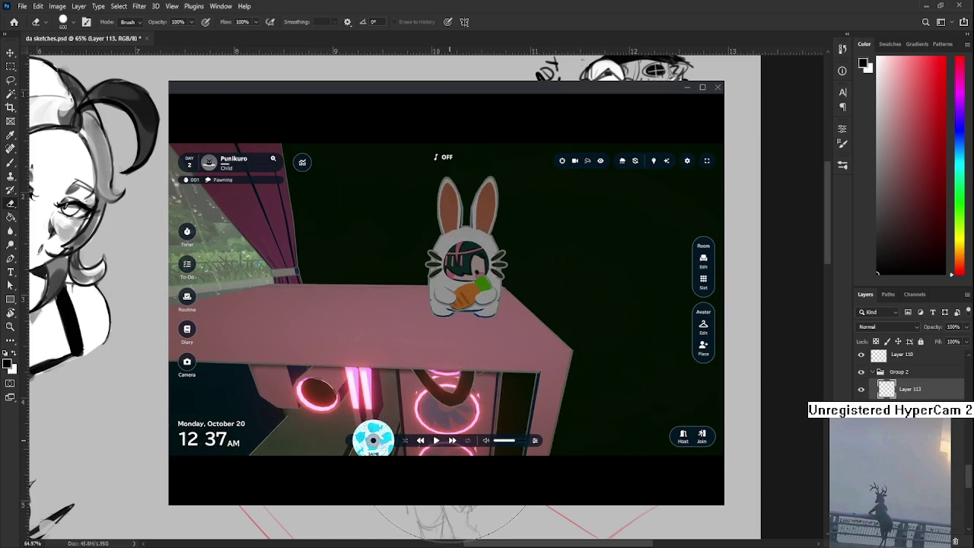
scroll(447, 300, down, 5)
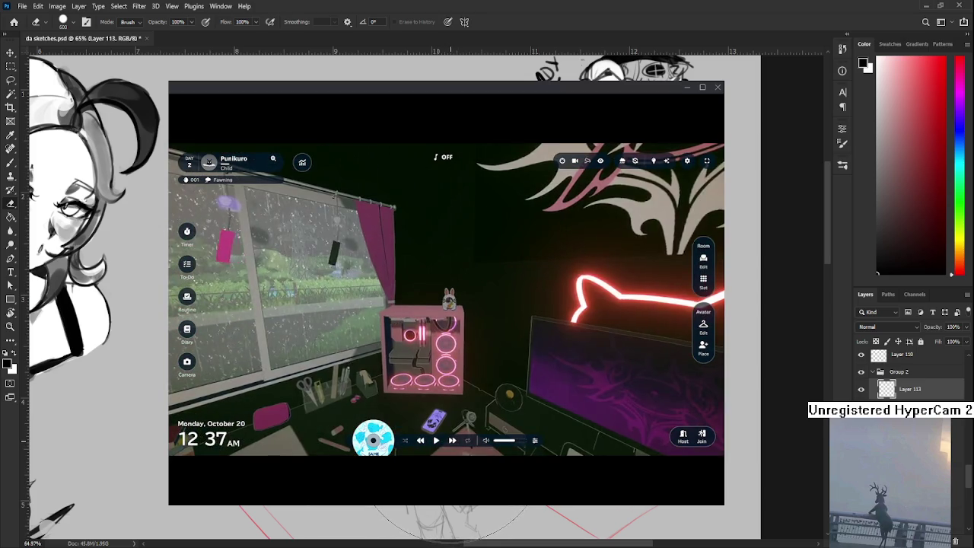
scroll(449, 303, down, 3)
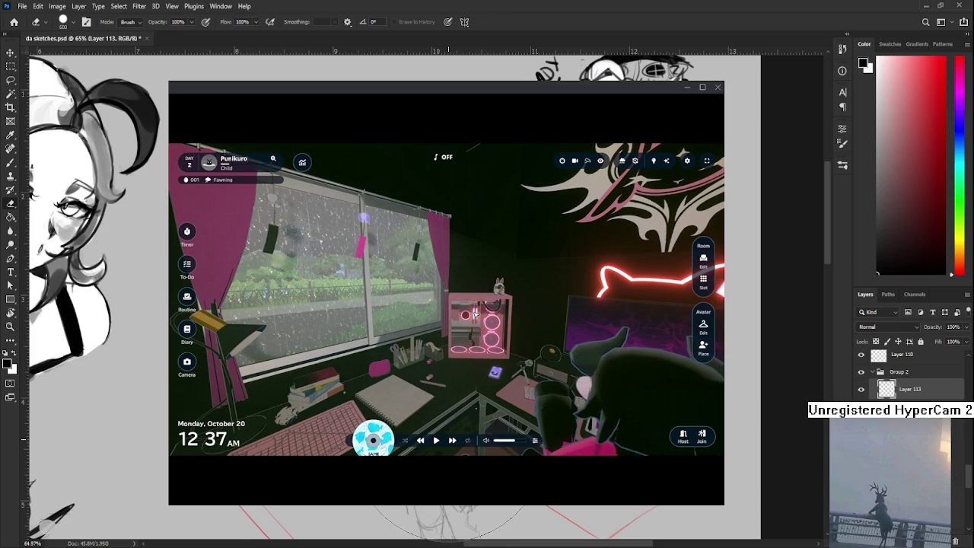
drag(476, 311, 457, 357)
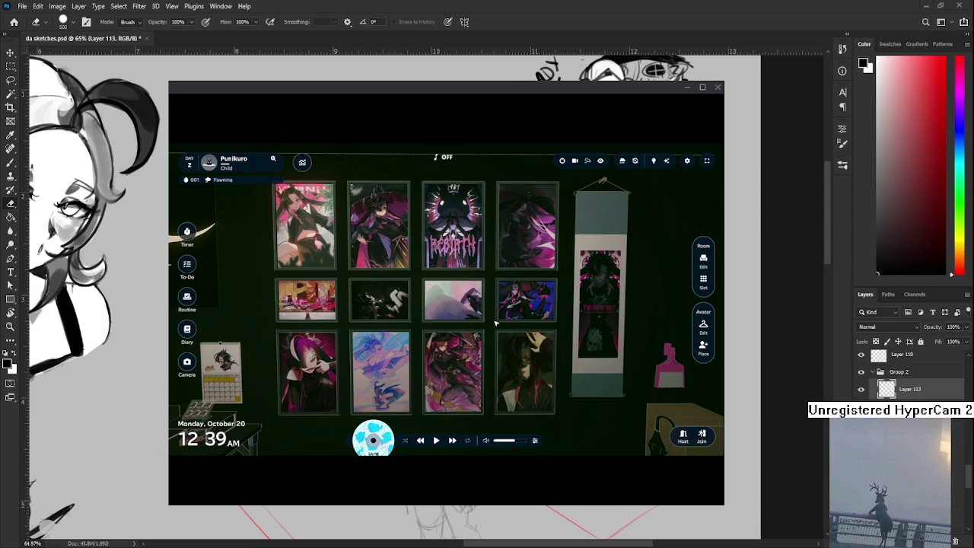
Step: Look around the bedroom past the desk and bed, then zoom in on the corkboard
drag(522, 352, 439, 432)
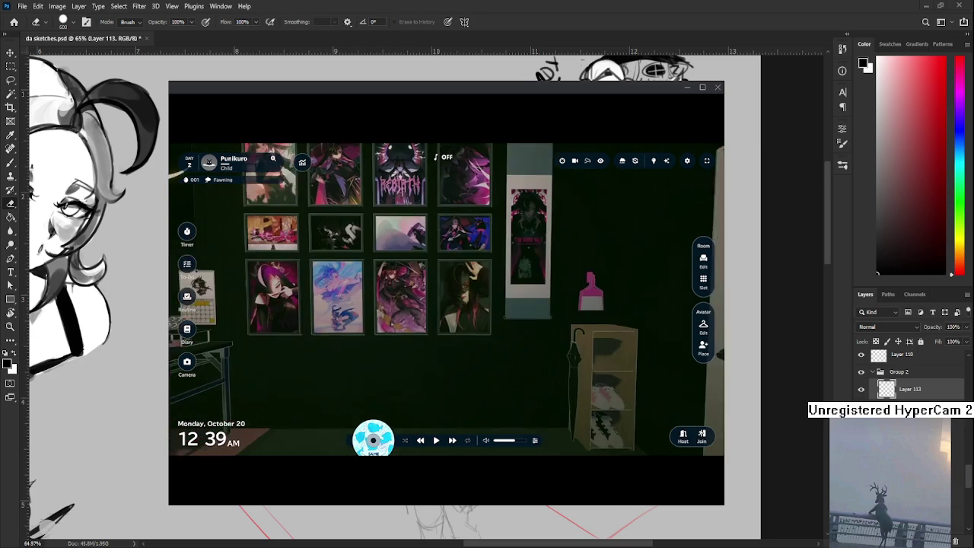
drag(332, 376, 449, 375)
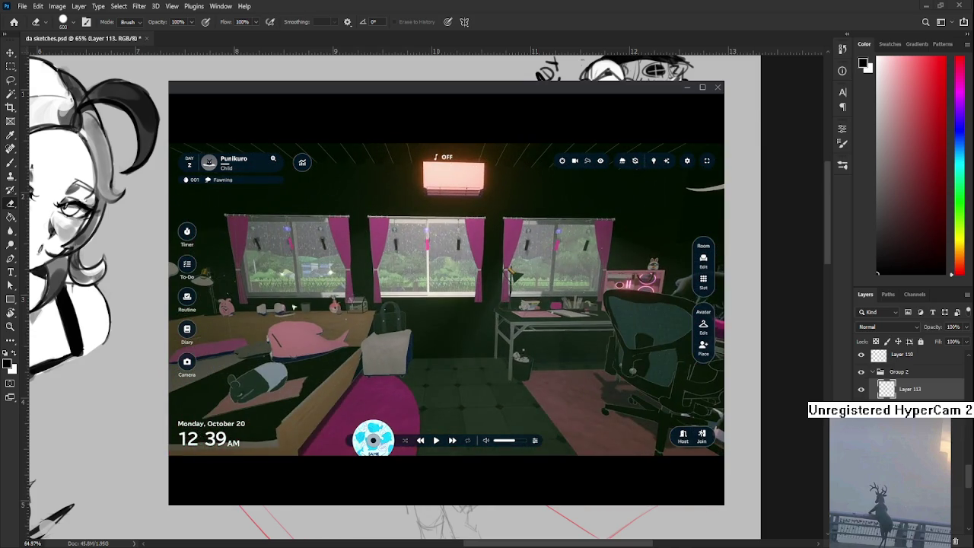
scroll(330, 400, up, 3)
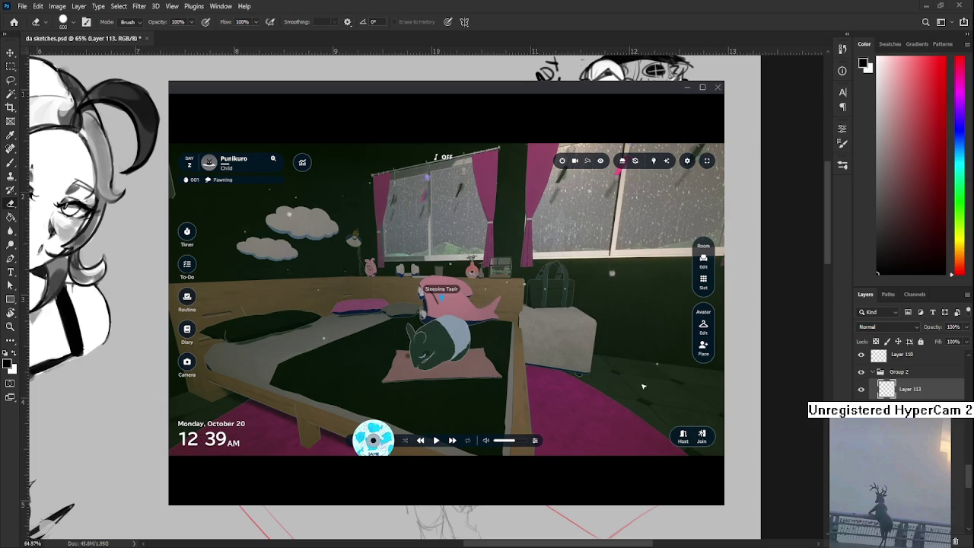
scroll(490, 388, down, 2)
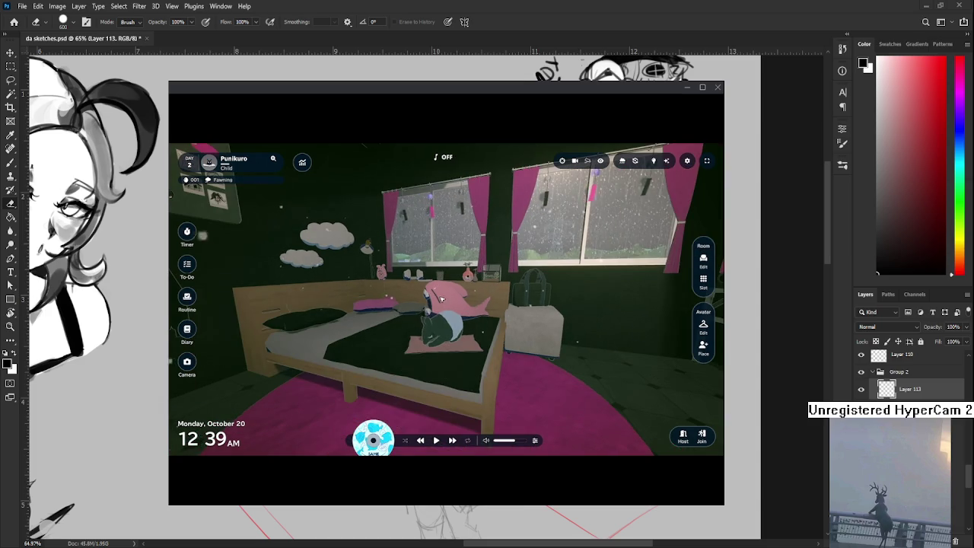
mouse_move(440, 298)
mouse_down()
mouse_move(447, 302)
mouse_move(327, 312)
mouse_move(445, 302)
mouse_up()
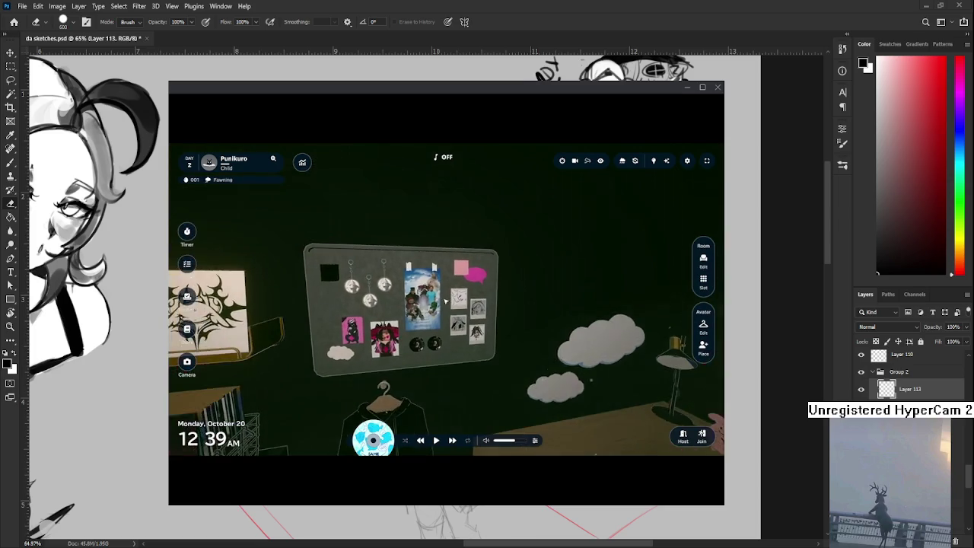
click(445, 301)
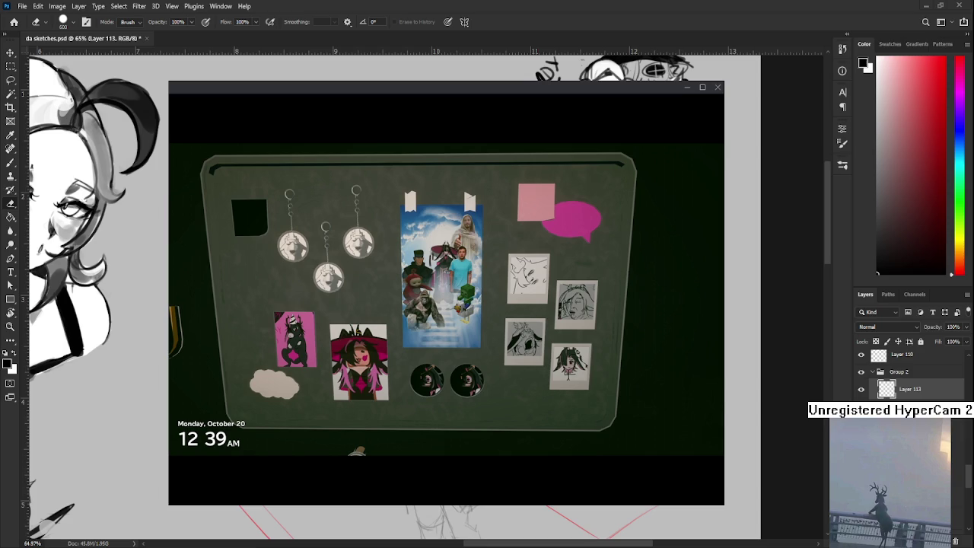
Step: Zoom out and orbit the room past the shelf, sofa, lamp, corkboard and turntable
scroll(608, 344, down, 3)
scroll(608, 344, down, 2)
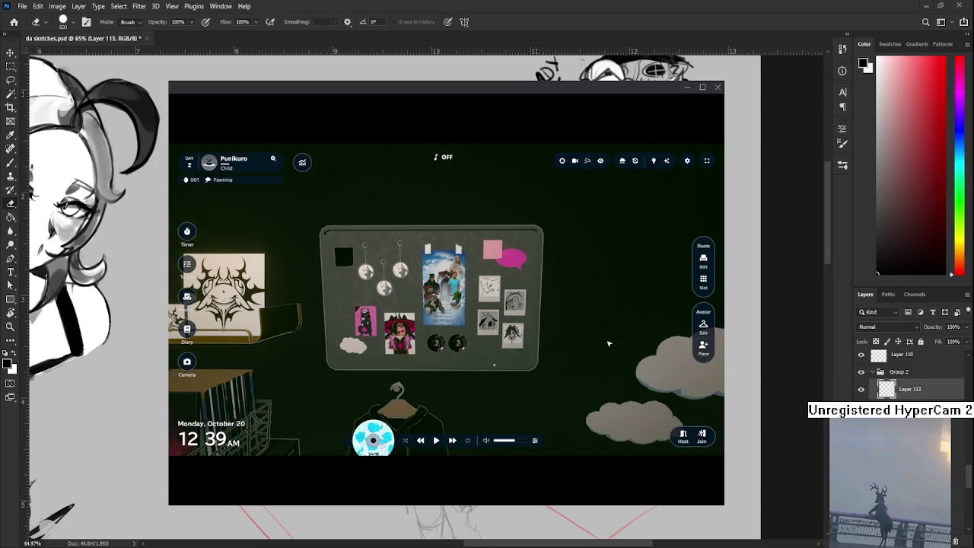
mouse_move(365, 289)
mouse_down()
mouse_move(445, 289)
mouse_move(459, 302)
mouse_up()
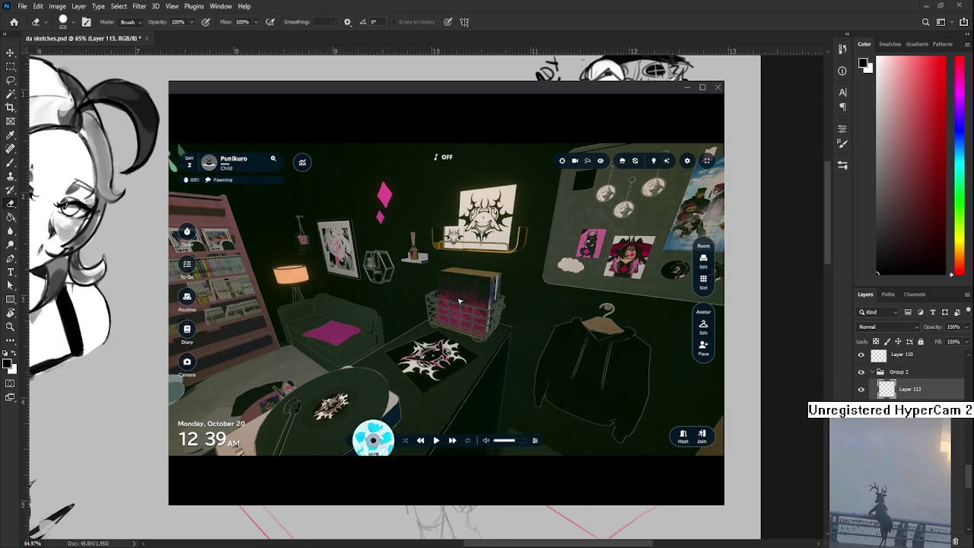
drag(493, 306, 477, 342)
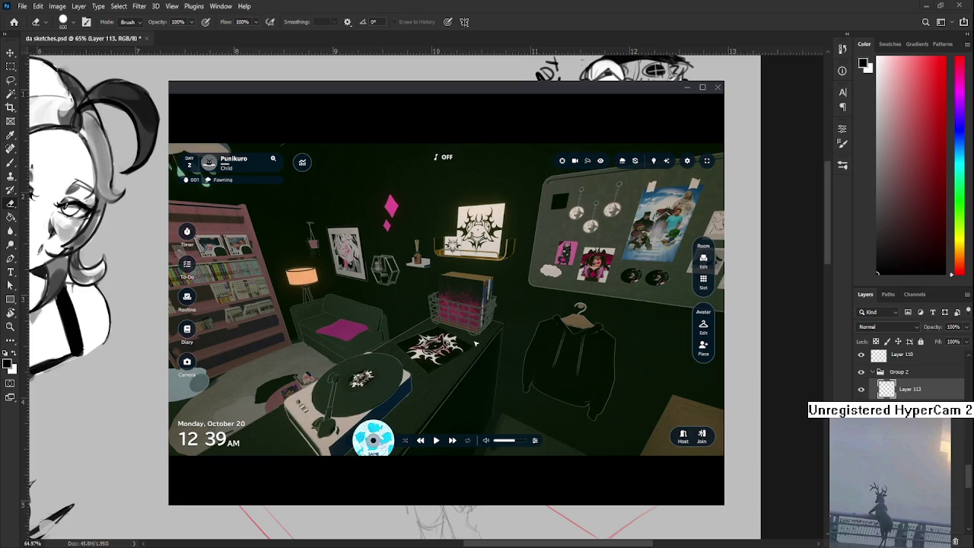
mouse_move(445, 370)
mouse_down()
mouse_move(495, 365)
mouse_move(450, 297)
mouse_up()
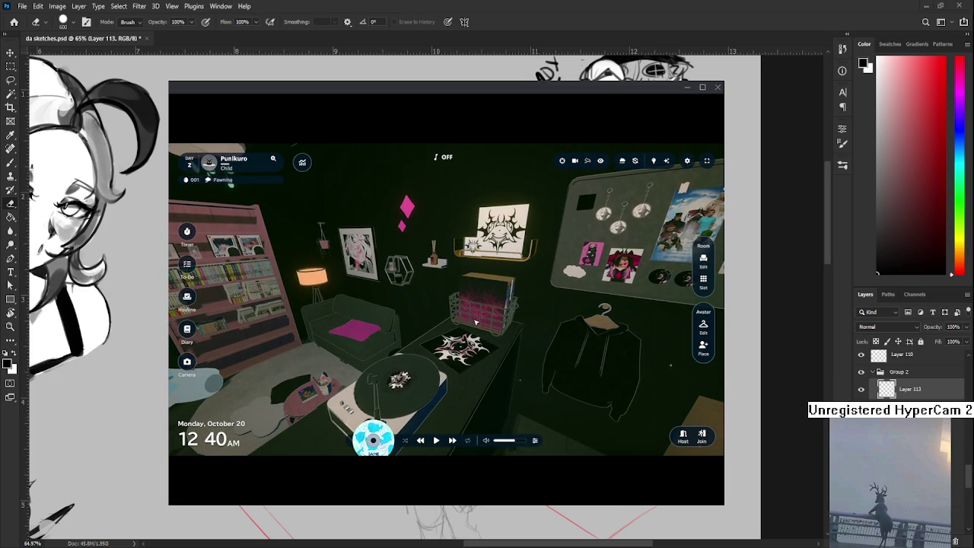
mouse_move(404, 380)
mouse_down()
mouse_move(436, 385)
mouse_move(439, 303)
mouse_up()
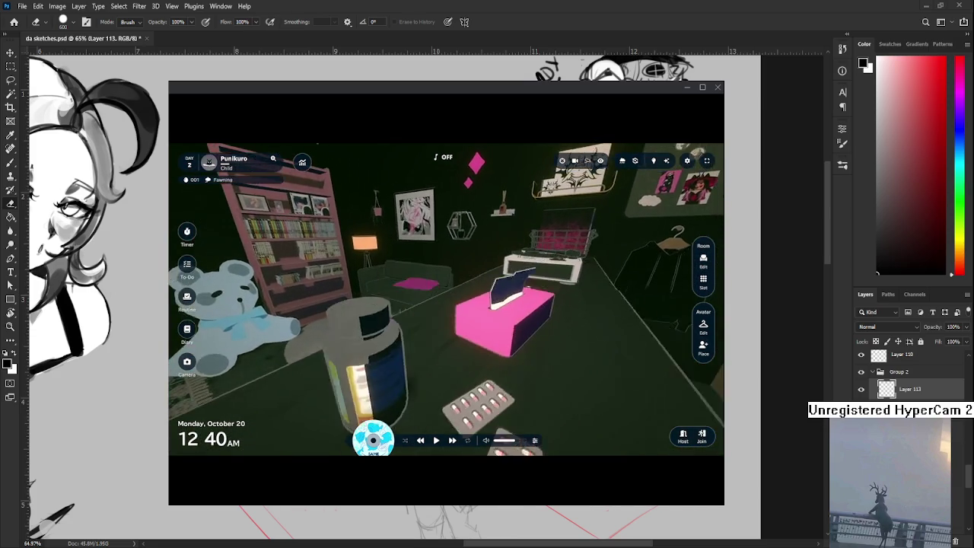
Step: Orbit toward the bed, storage shelf and sofa, then show the Display visibility toggles
mouse_move(439, 304)
mouse_down()
mouse_move(393, 326)
mouse_move(447, 302)
mouse_up()
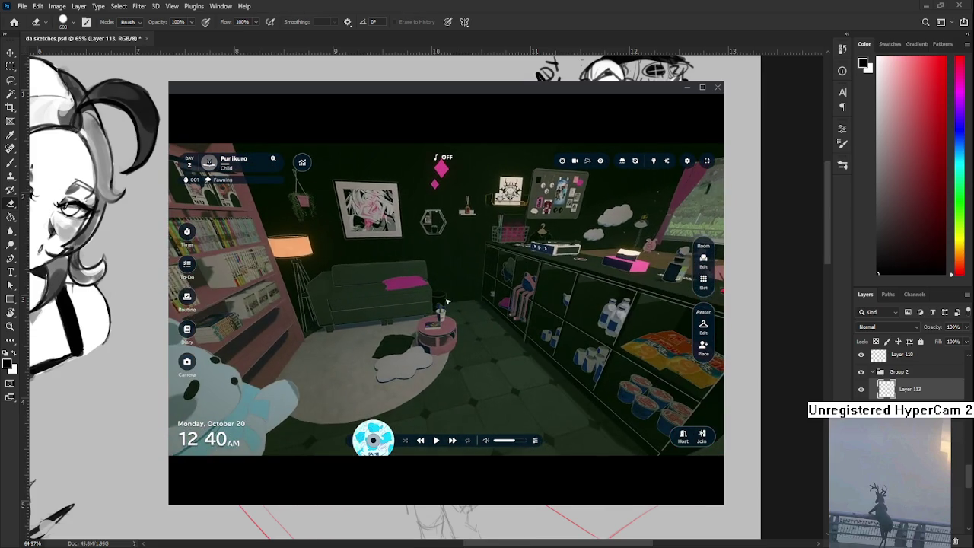
mouse_move(376, 393)
mouse_down()
mouse_move(470, 376)
mouse_move(484, 383)
mouse_move(445, 292)
mouse_up()
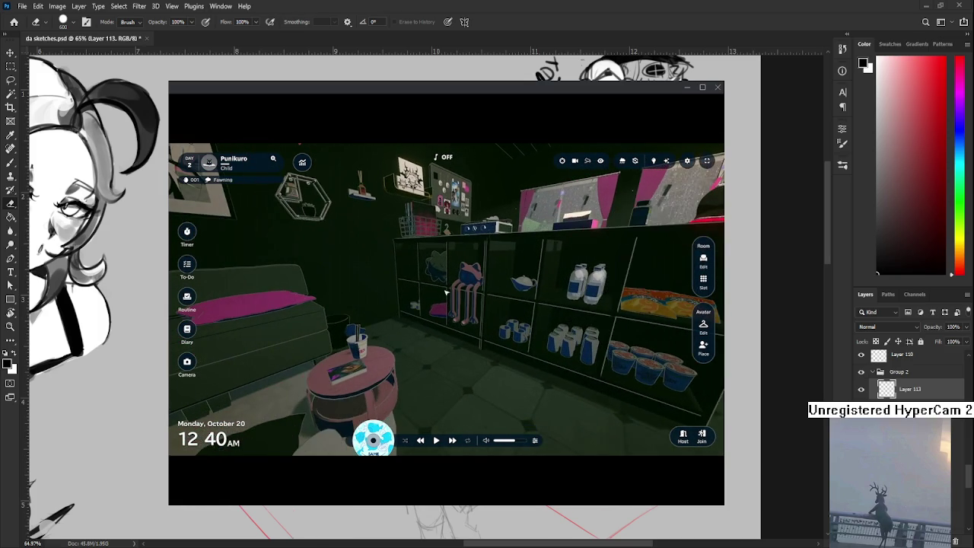
mouse_move(551, 309)
mouse_down()
mouse_move(541, 286)
mouse_move(540, 337)
mouse_move(550, 315)
mouse_up()
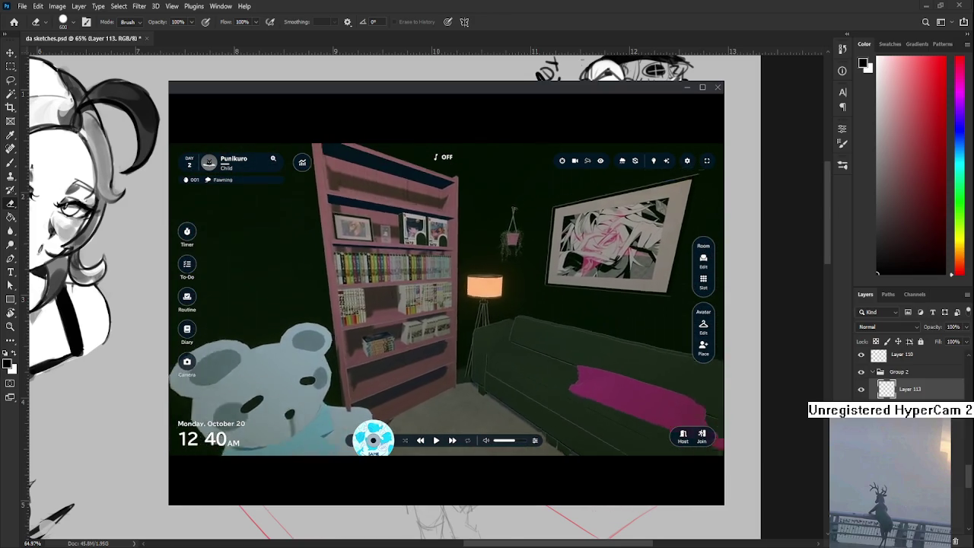
scroll(499, 299, down, 3)
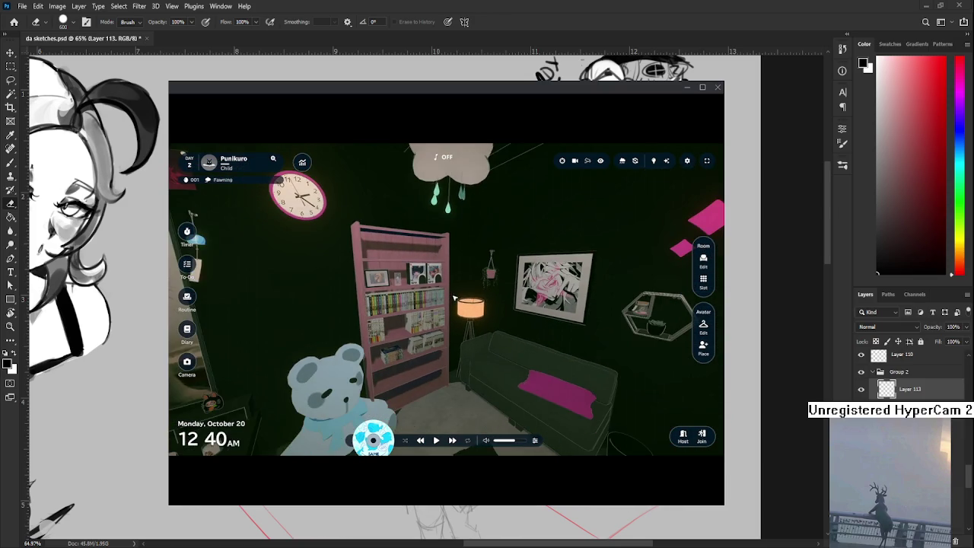
drag(499, 299, 449, 299)
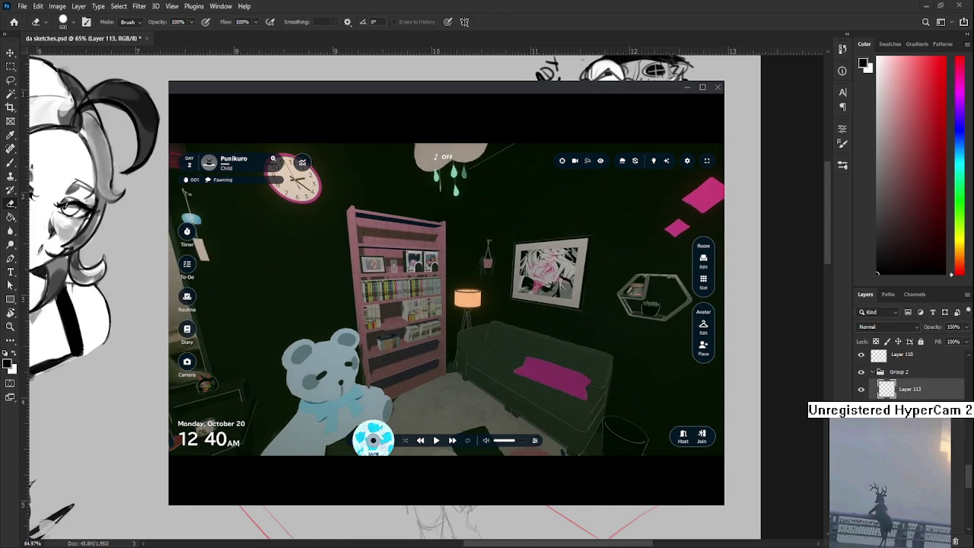
click(601, 161)
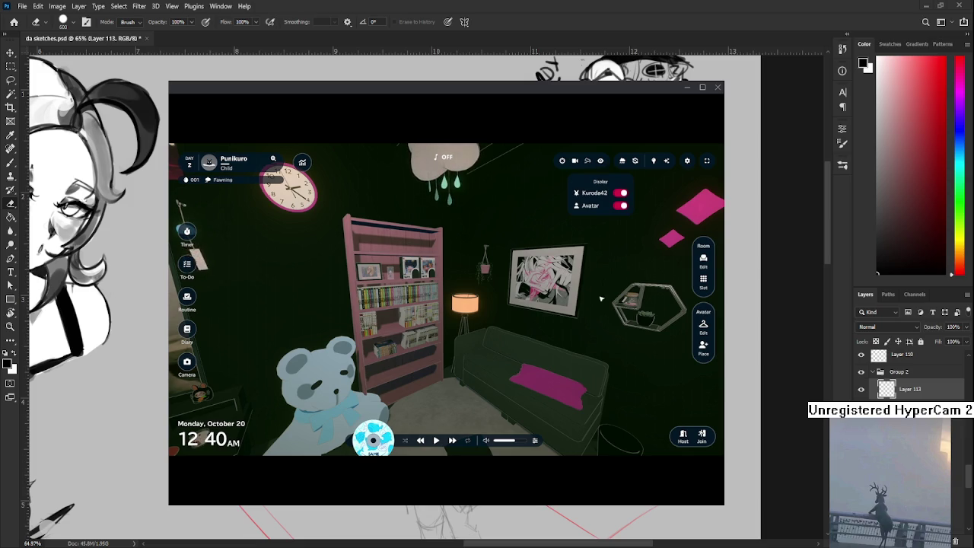
Step: Switch to saved camera view 3 and orbit toward the rabbit picture and GUB letters
click(574, 161)
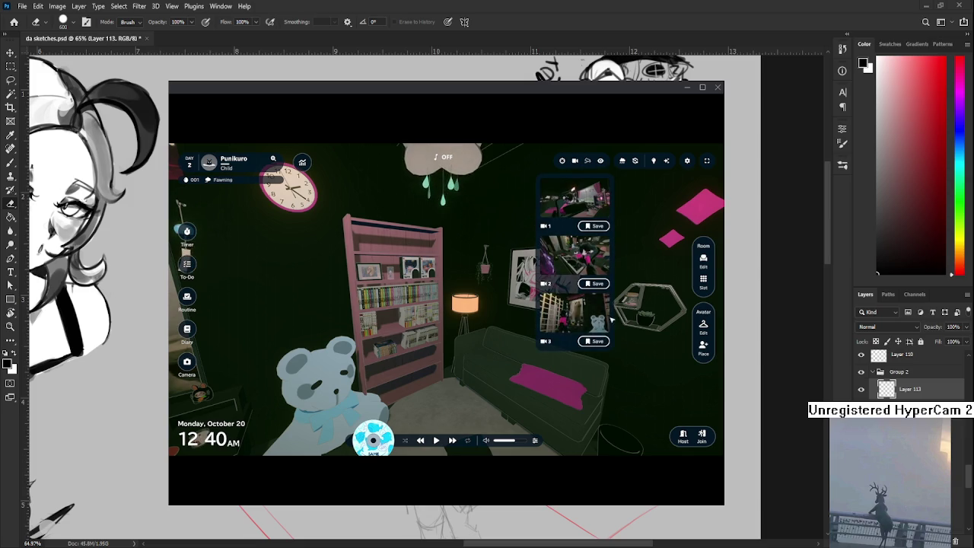
click(574, 313)
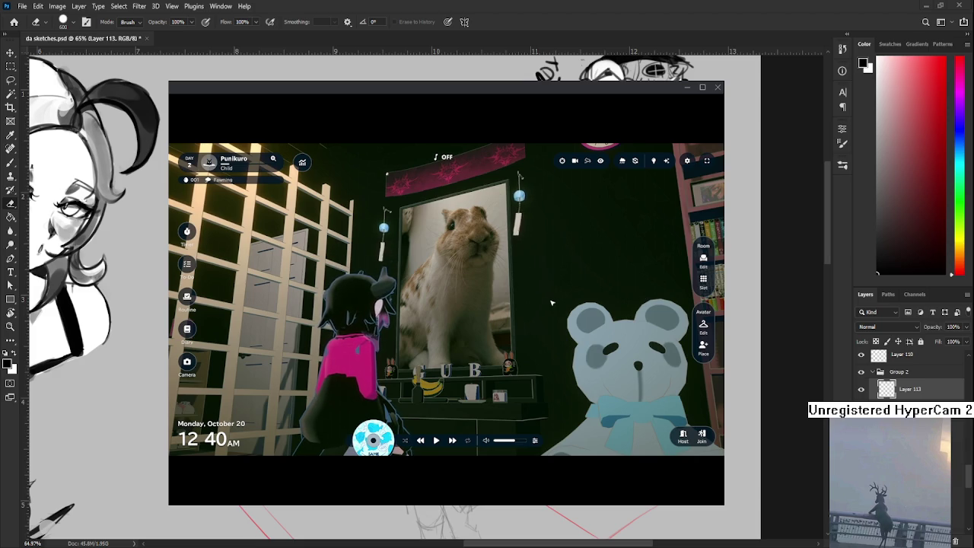
drag(517, 302, 458, 350)
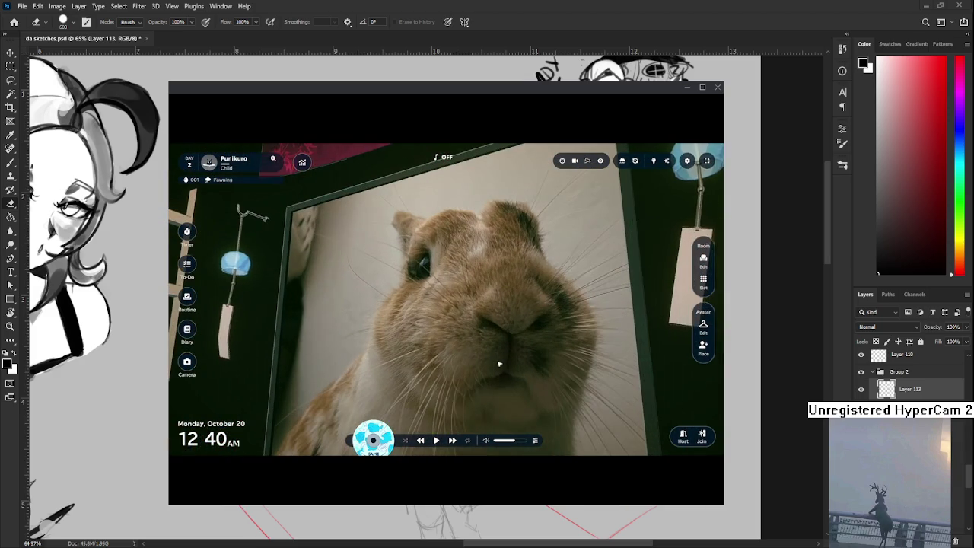
scroll(487, 350, down, 3)
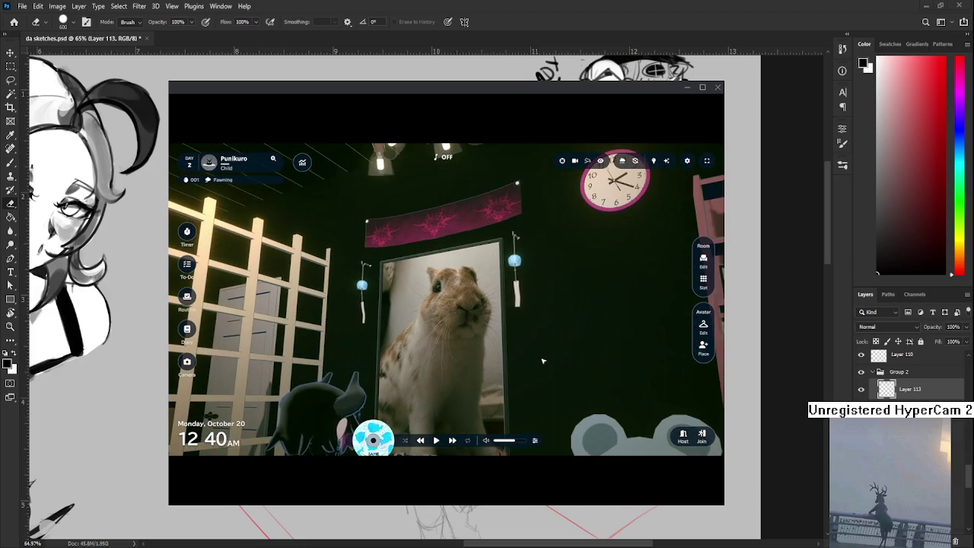
mouse_move(499, 364)
mouse_down()
mouse_move(451, 392)
mouse_move(532, 395)
mouse_up()
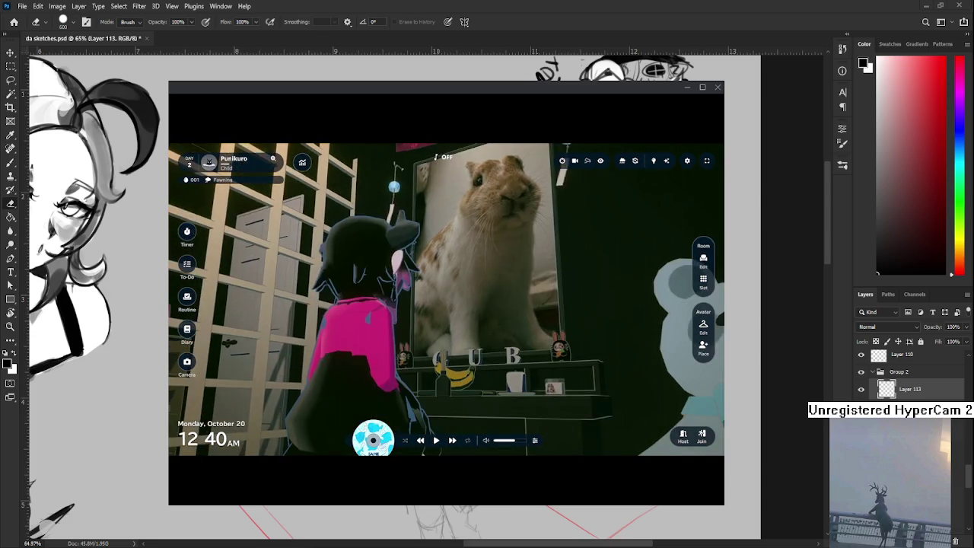
scroll(593, 398, up, 3)
drag(592, 398, 474, 290)
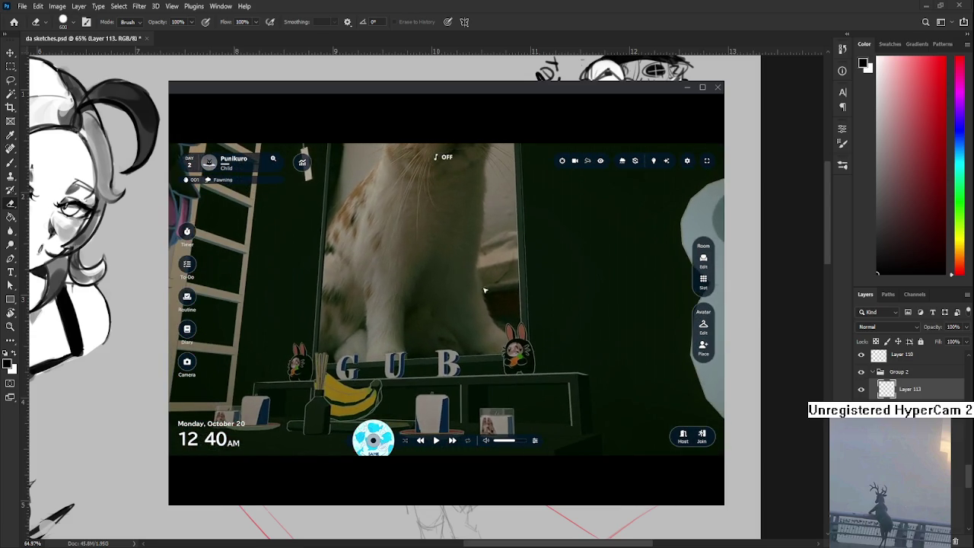
Step: Pull back to the lattice and posters, and drag the avatar onto the floor by the potted plant
scroll(572, 396, up, 3)
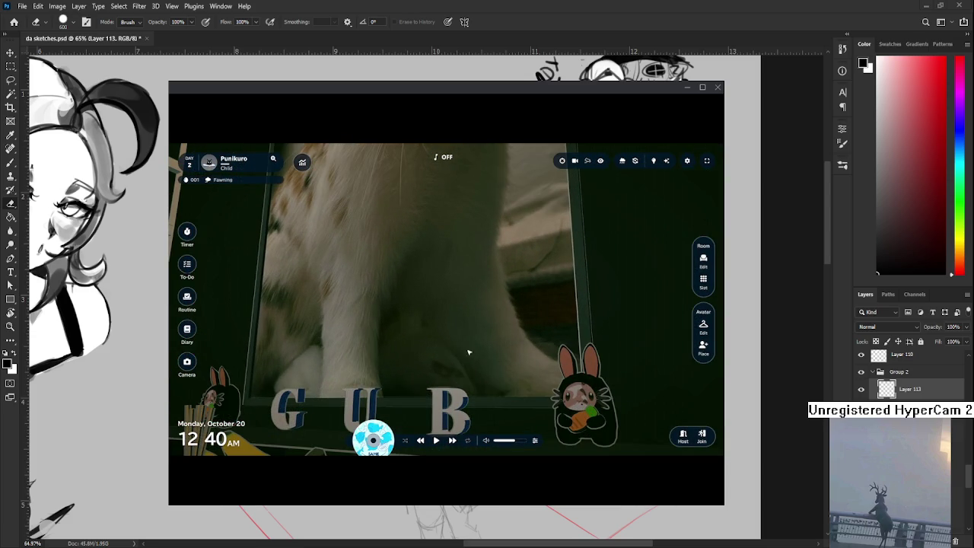
scroll(495, 364, down, 5)
mouse_move(494, 364)
mouse_down()
mouse_move(456, 365)
mouse_move(577, 271)
mouse_move(532, 281)
mouse_up()
scroll(533, 281, up, 5)
scroll(468, 293, down, 3)
mouse_move(467, 293)
mouse_down()
mouse_move(454, 293)
mouse_move(481, 372)
mouse_move(448, 297)
mouse_up()
scroll(454, 294, down, 3)
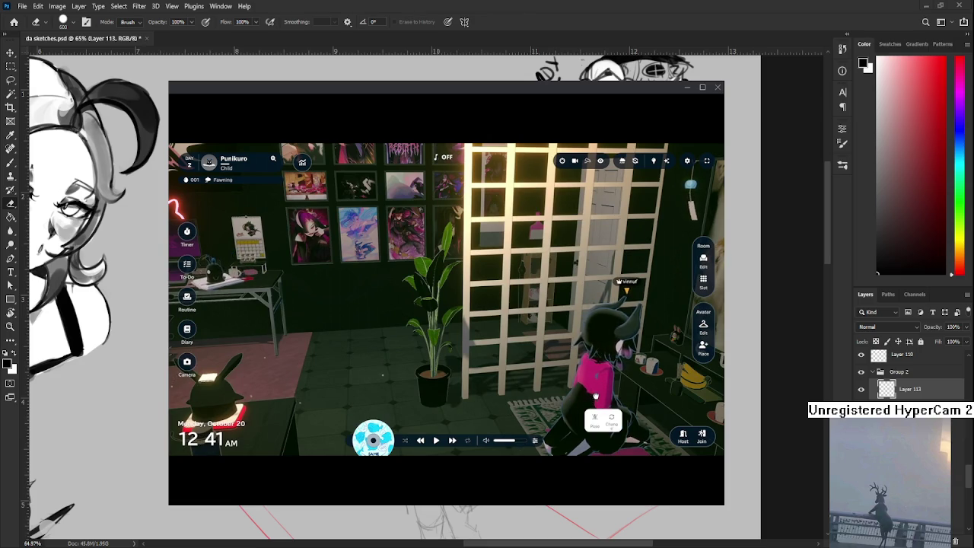
drag(595, 395, 368, 358)
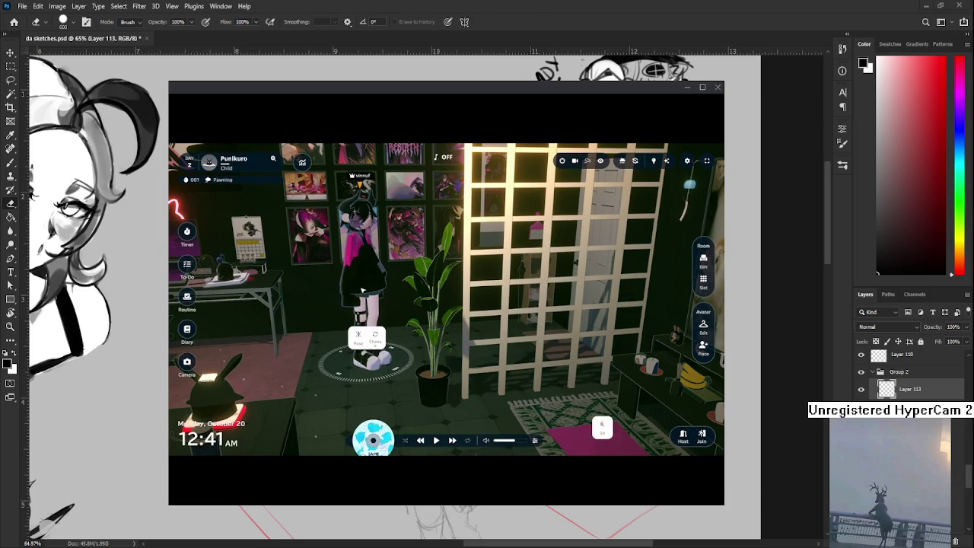
scroll(387, 314, up, 3)
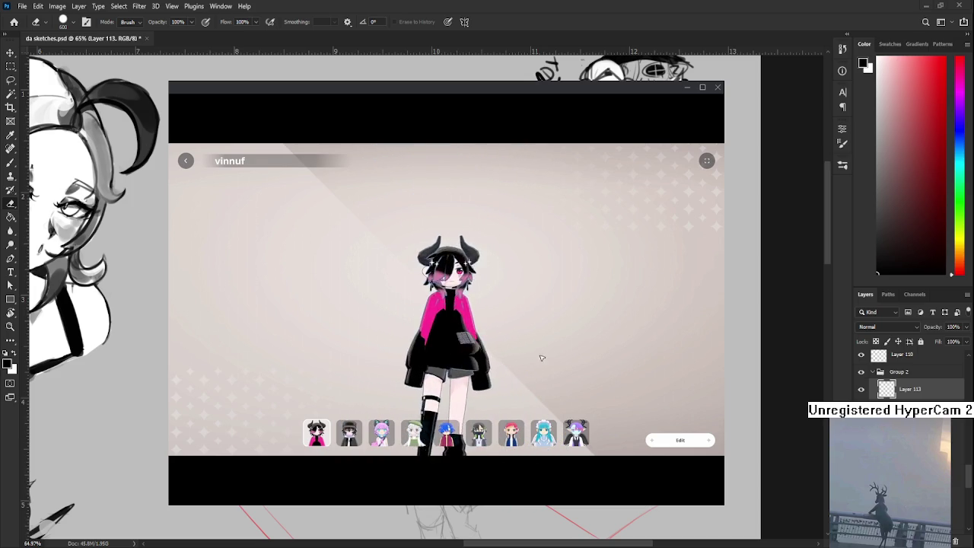
click(679, 440)
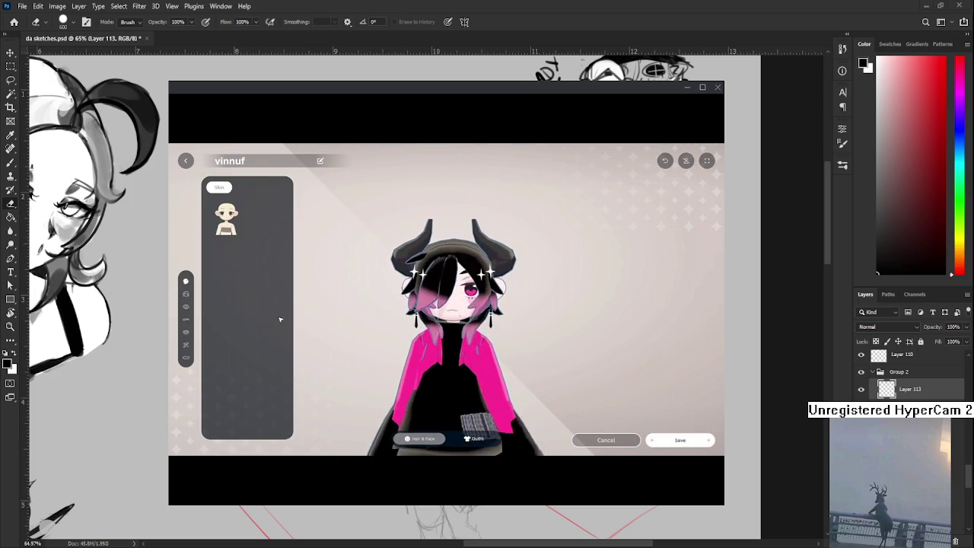
click(473, 439)
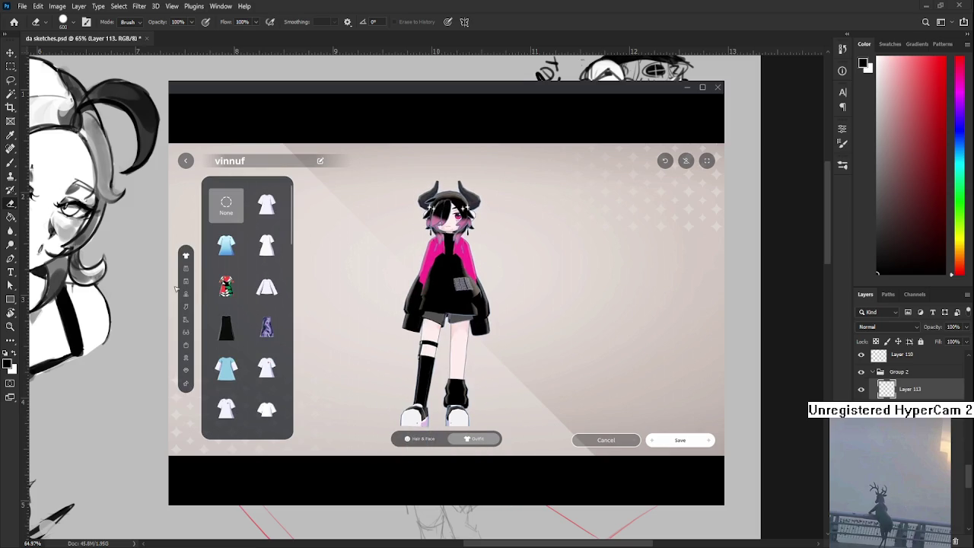
click(186, 267)
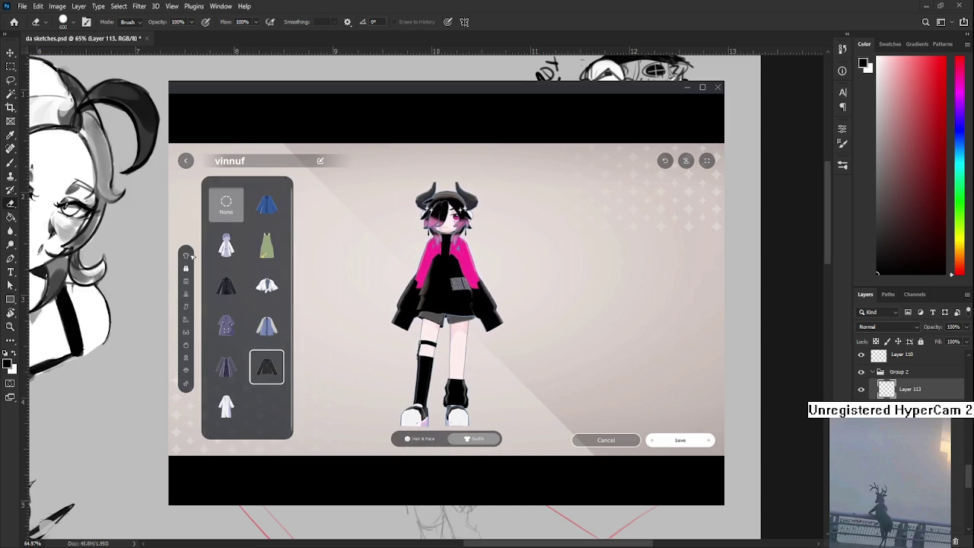
click(266, 367)
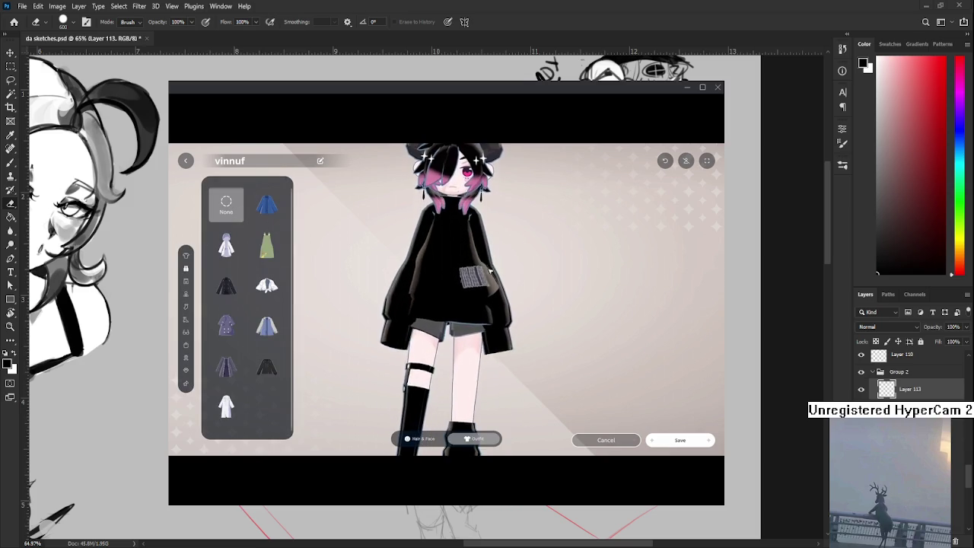
scroll(386, 377, up, 2)
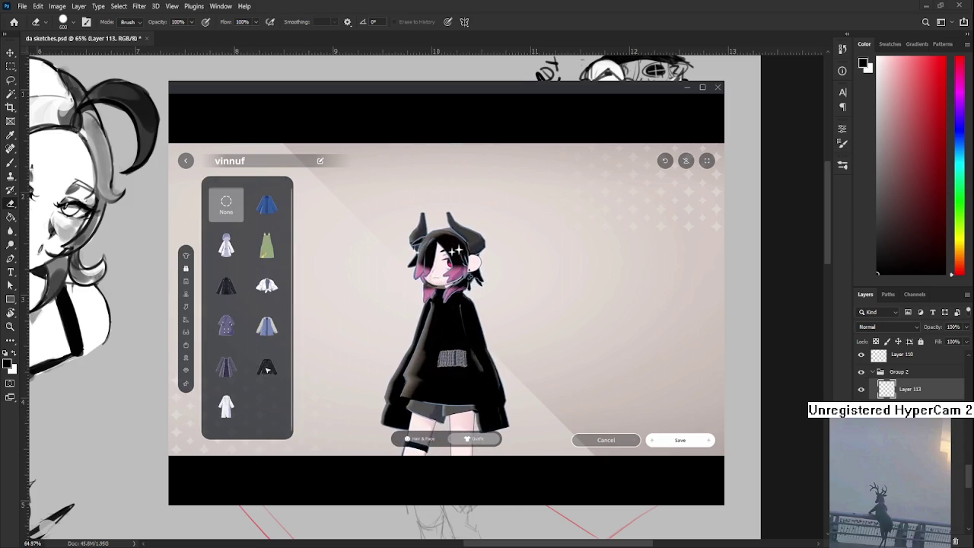
click(226, 286)
click(267, 367)
click(227, 286)
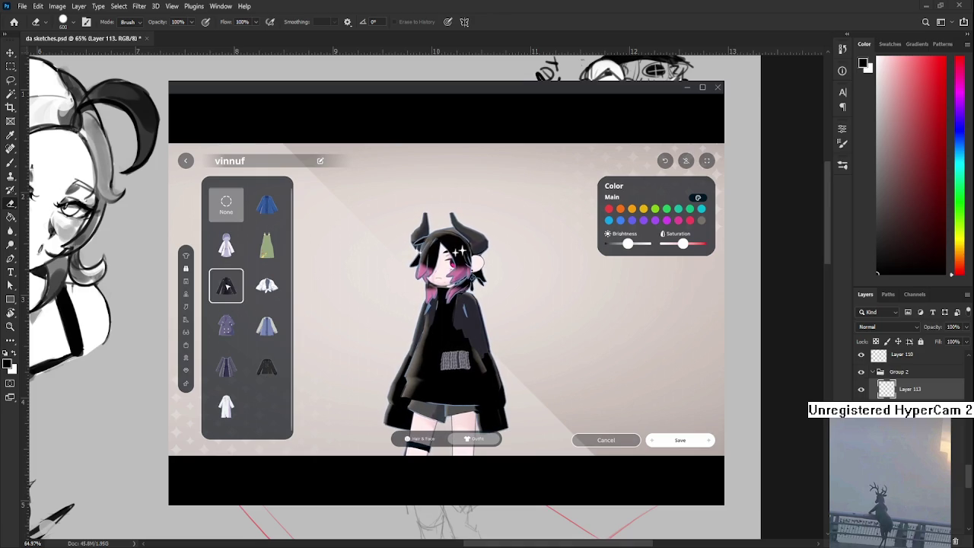
click(267, 367)
click(697, 198)
click(519, 243)
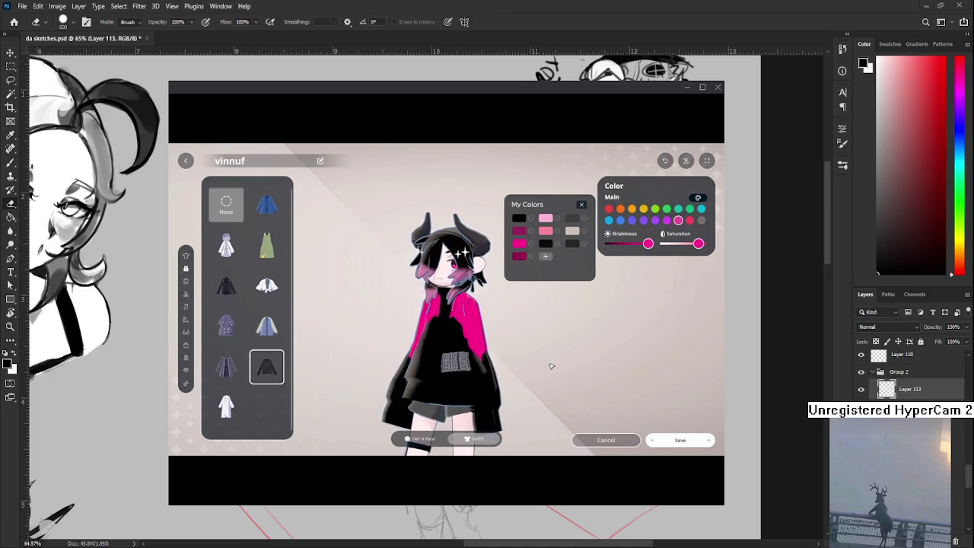
click(606, 440)
click(415, 361)
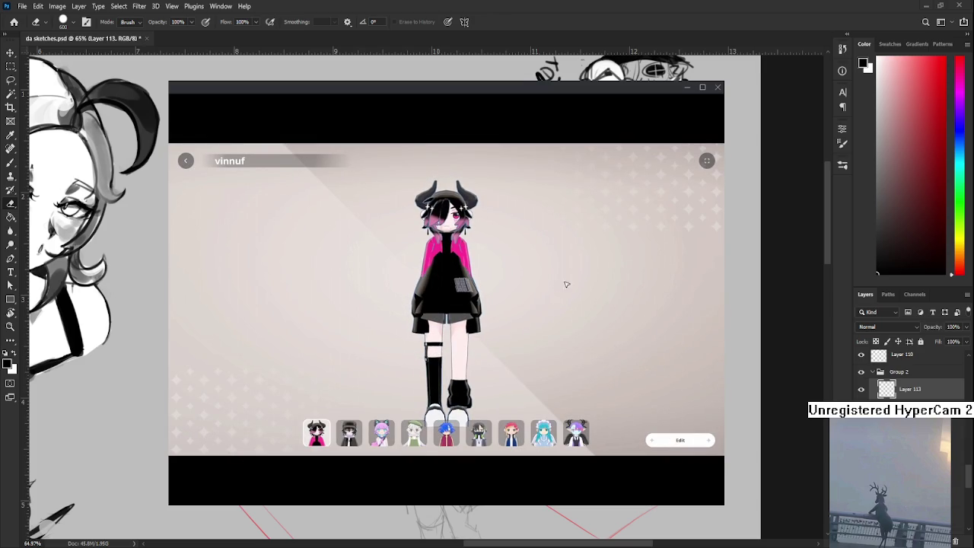
click(186, 162)
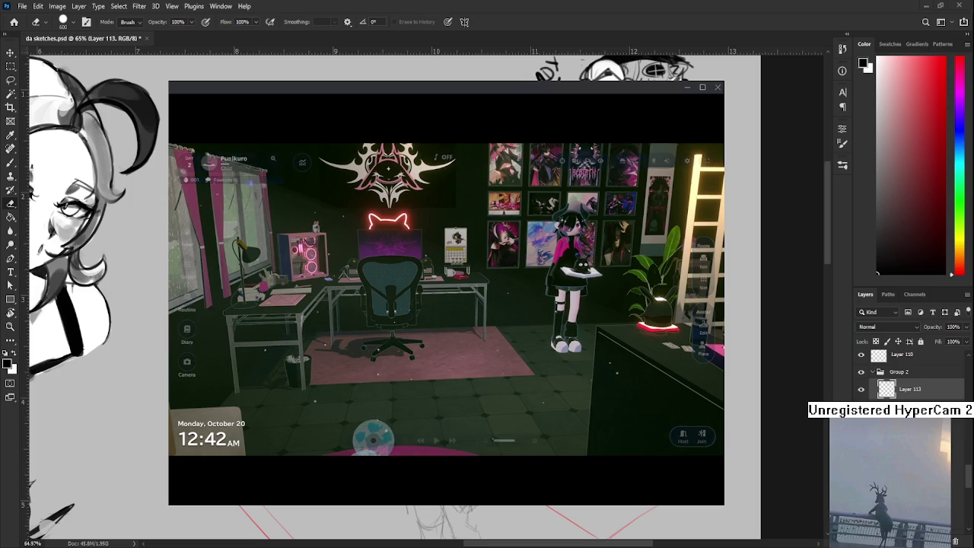
Step: Orbit toward the desk and avatar, then close the gogh room game window
drag(557, 399, 448, 296)
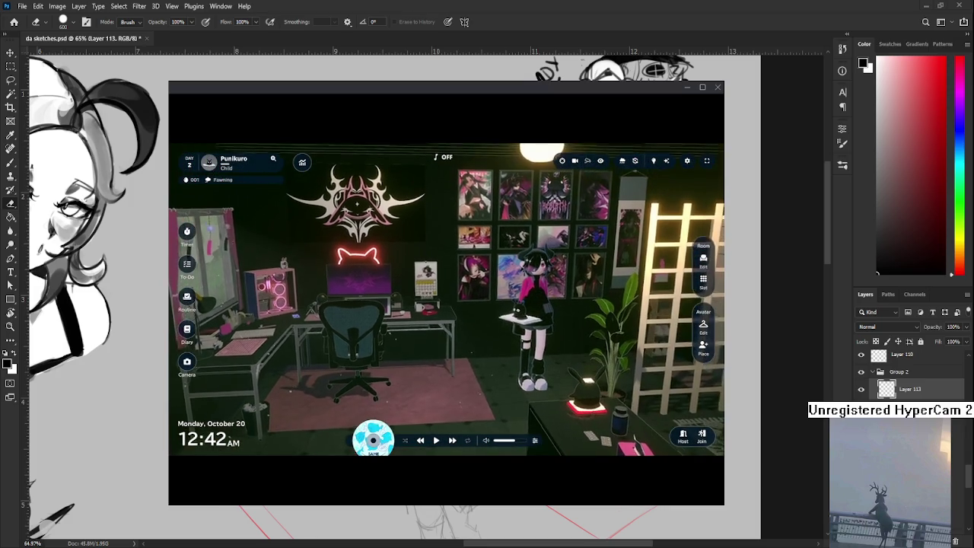
scroll(448, 296, up, 3)
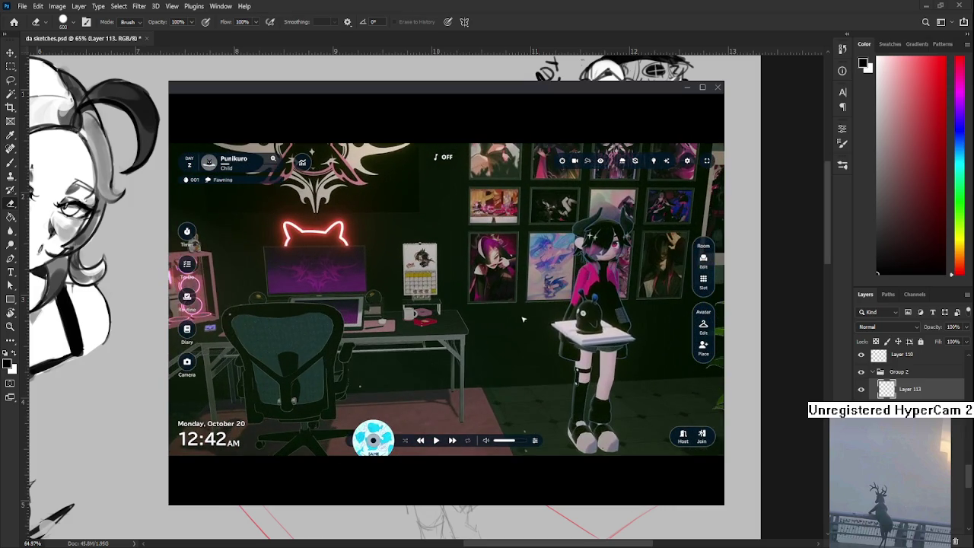
scroll(593, 301, down, 5)
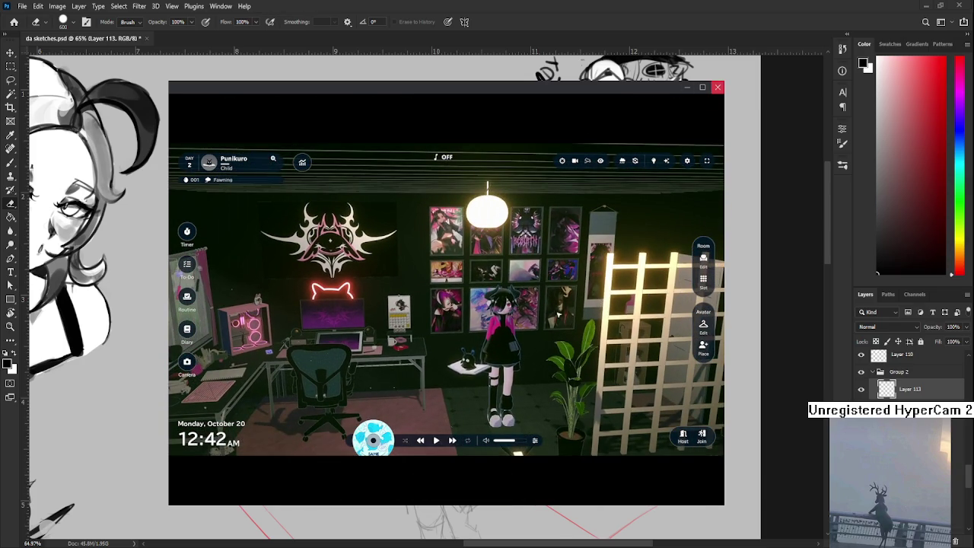
click(715, 88)
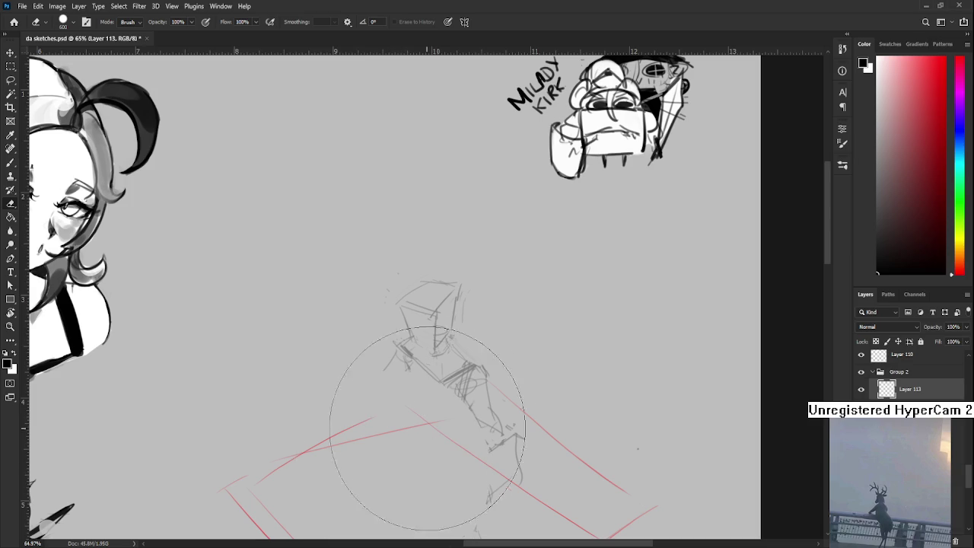
Step: Centre the figure sketch, pick the Brush, and zoom in on the boxy head
drag(439, 459, 417, 341)
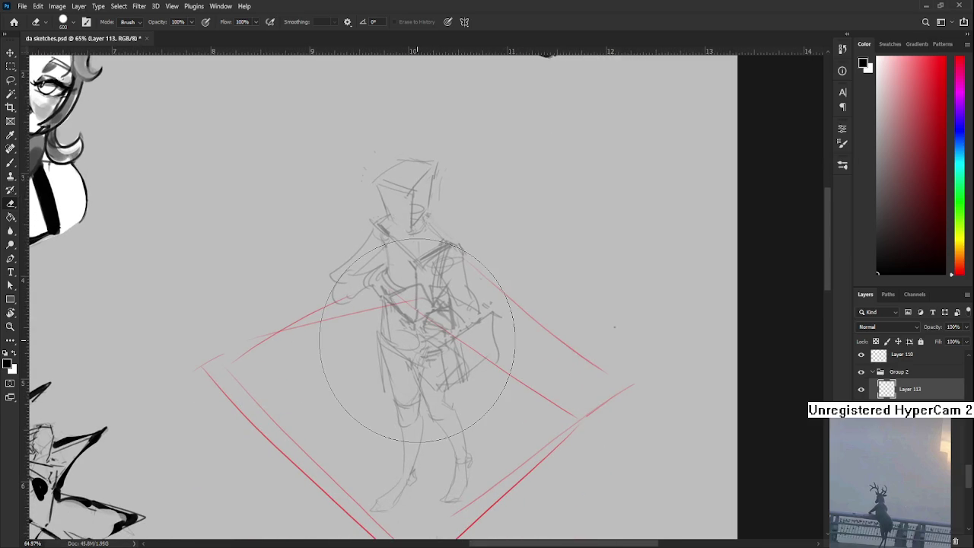
key(b)
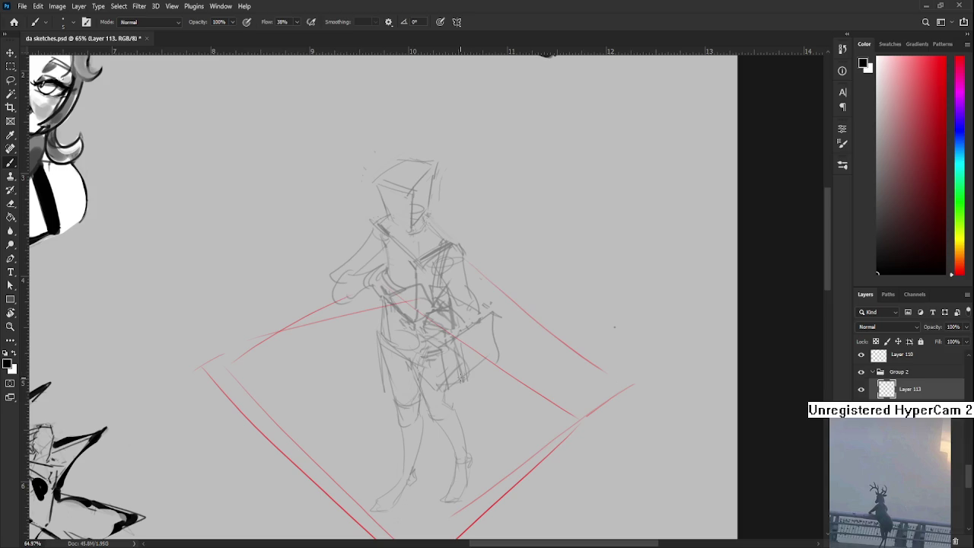
key(e)
key(b)
scroll(412, 179, up, 3)
scroll(411, 179, up, 3)
scroll(331, 285, up, 2)
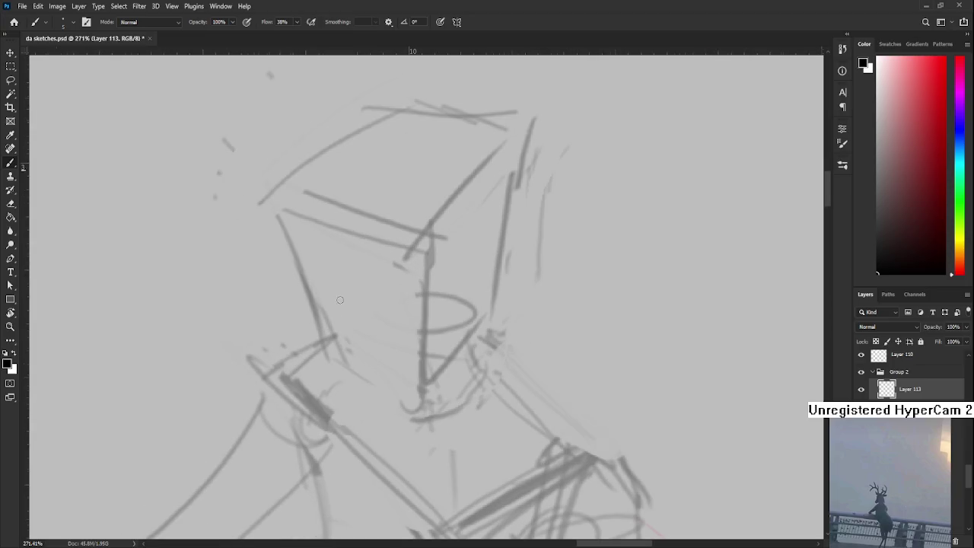
drag(331, 330, 370, 343)
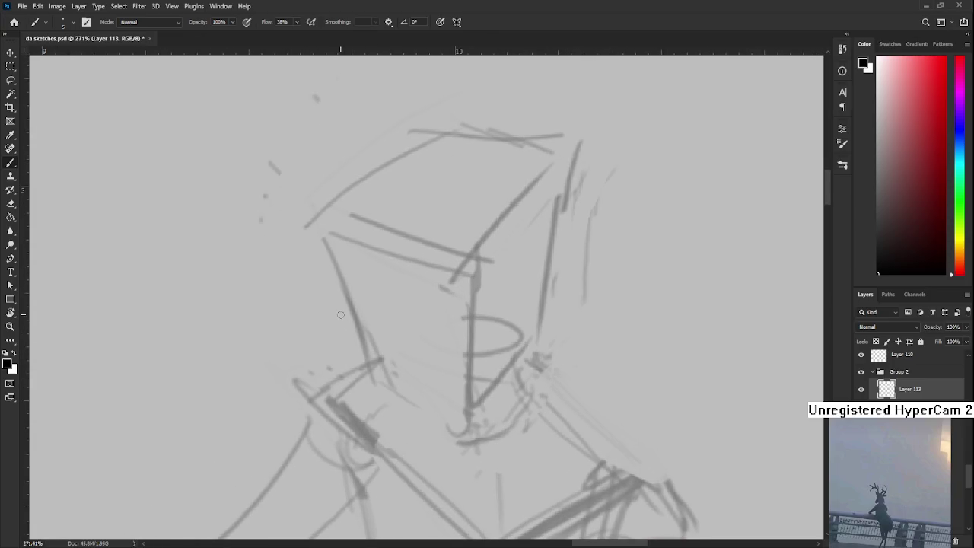
Step: Paint a dark, thick eye shape on the left side of the face, undoing retries
mouse_move(347, 312)
mouse_down()
mouse_move(389, 324)
mouse_move(373, 335)
mouse_up()
key(ctrl+z)
key(ctrl+z)
drag(384, 337, 394, 332)
mouse_move(341, 312)
mouse_down()
mouse_move(396, 320)
mouse_move(333, 298)
mouse_move(369, 313)
mouse_up()
key(ctrl+z)
key(ctrl+z)
key(ctrl+z)
mouse_move(373, 311)
mouse_down()
mouse_move(395, 317)
mouse_move(384, 321)
mouse_move(377, 374)
mouse_up()
key(ctrl+z)
Step: Draw the jawline from below the eye down toward the chin, undoing misplaced strokes
key(ctrl+z)
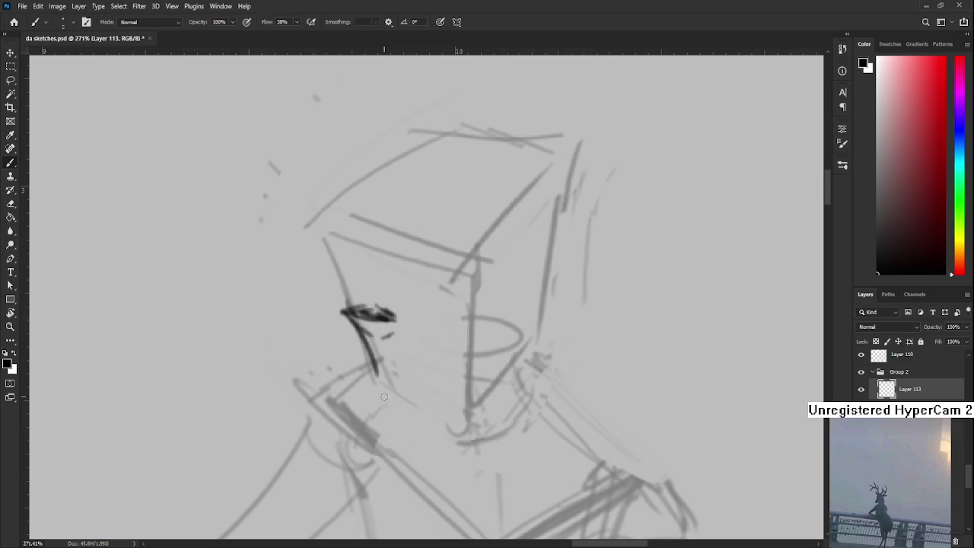
key(ctrl+z)
mouse_move(359, 341)
mouse_down()
mouse_move(377, 389)
mouse_move(423, 409)
mouse_move(494, 383)
mouse_up()
key(ctrl+z)
key(ctrl+z)
key(ctrl+z)
mouse_move(424, 411)
mouse_down()
mouse_move(521, 345)
mouse_move(512, 352)
mouse_up()
key(ctrl+z)
scroll(430, 370, up, 1)
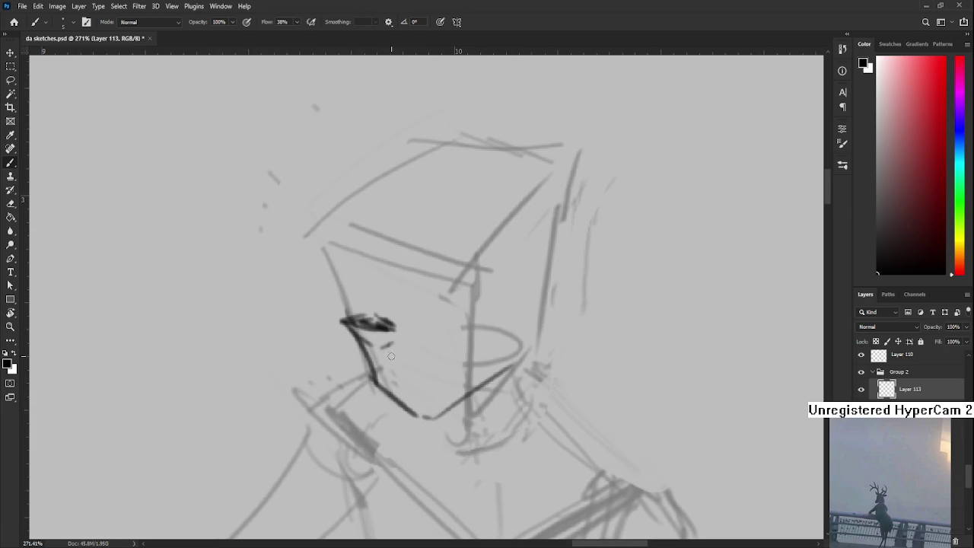
Step: Add short marks under the eye, darken its left end, and sketch lid arcs above it
drag(394, 352, 389, 369)
mouse_move(372, 341)
mouse_down()
mouse_move(388, 331)
mouse_move(416, 350)
mouse_up()
drag(356, 350, 407, 342)
drag(355, 325, 407, 322)
drag(346, 334, 395, 328)
Step: Recentre the face and sketch a light brow curve above the eye, redoing it with undo
mouse_move(454, 389)
mouse_down()
mouse_move(388, 410)
mouse_move(400, 392)
mouse_up()
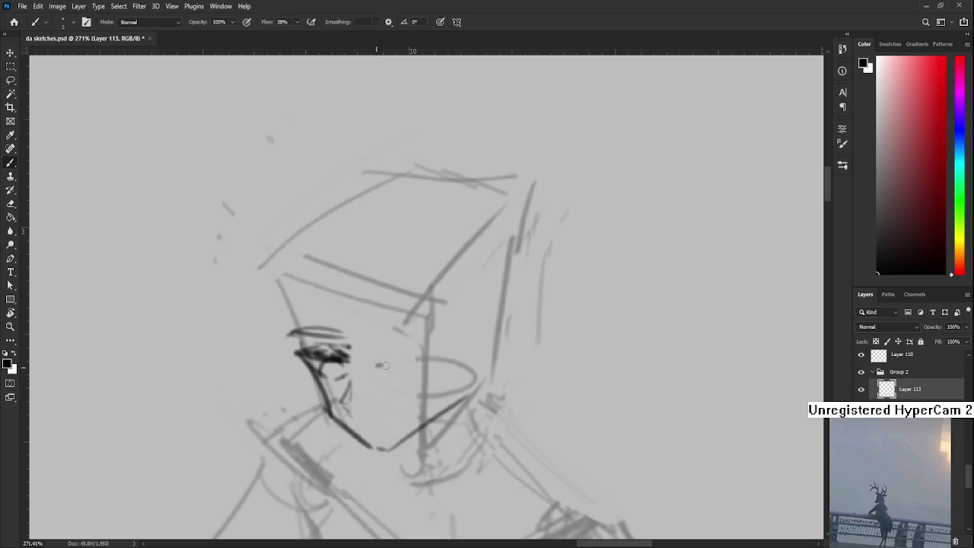
drag(369, 371, 416, 375)
key(ctrl+z)
key(ctrl+z)
key(ctrl+z)
mouse_move(377, 364)
mouse_down()
mouse_move(423, 366)
mouse_move(405, 382)
mouse_move(421, 381)
mouse_up()
key(ctrl+z)
key(ctrl+z)
scroll(351, 313, up, 2)
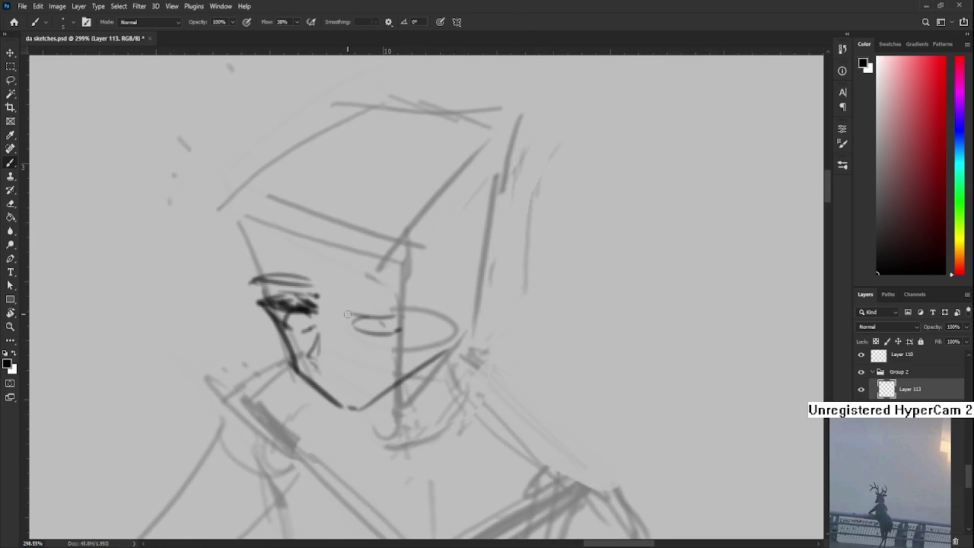
Step: Draw the second eye's dark upper lid on the right, retrying the stroke several times
mouse_move(349, 313)
mouse_down()
mouse_move(405, 317)
mouse_move(417, 331)
mouse_up()
key(ctrl+z)
key(ctrl+z)
key(ctrl+z)
key(ctrl+z)
key(ctrl+z)
drag(344, 316, 411, 333)
key(ctrl+z)
drag(349, 312, 405, 317)
key(ctrl+z)
key(ctrl+z)
mouse_move(346, 333)
mouse_down()
mouse_move(394, 345)
mouse_move(361, 350)
mouse_move(352, 336)
mouse_move(397, 335)
mouse_move(361, 342)
mouse_move(375, 344)
mouse_up()
key(ctrl+z)
key(ctrl+z)
key(ctrl+z)
key(ctrl+z)
Step: Shrink the Eraser with [, then return to the Brush and draw a small curved iris
key(e)
key(bracketleft)
key(bracketleft)
key(bracketleft)
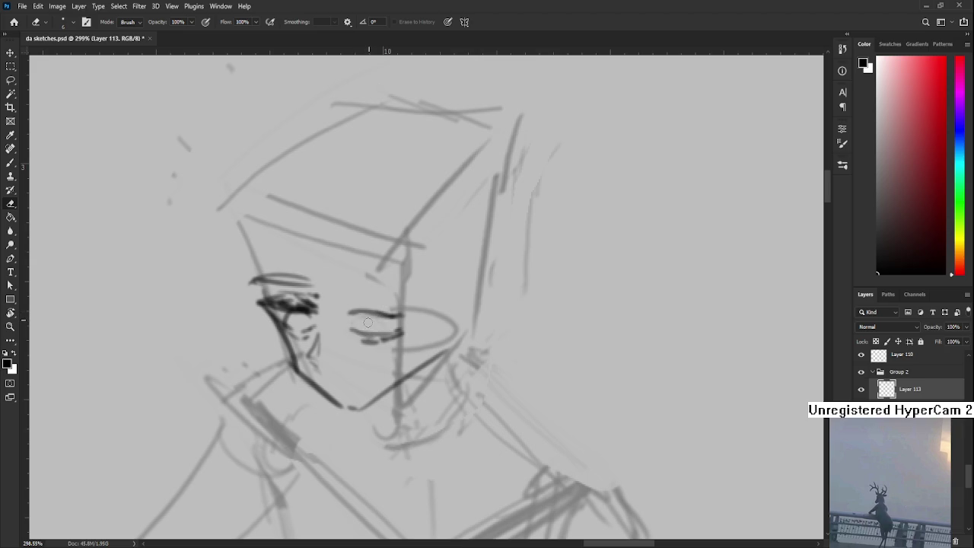
key(b)
key(ctrl+z)
mouse_move(363, 315)
mouse_down()
mouse_move(373, 338)
mouse_move(424, 311)
mouse_move(451, 312)
mouse_up()
key(ctrl+z)
key(ctrl+z)
key(ctrl+z)
key(ctrl+z)
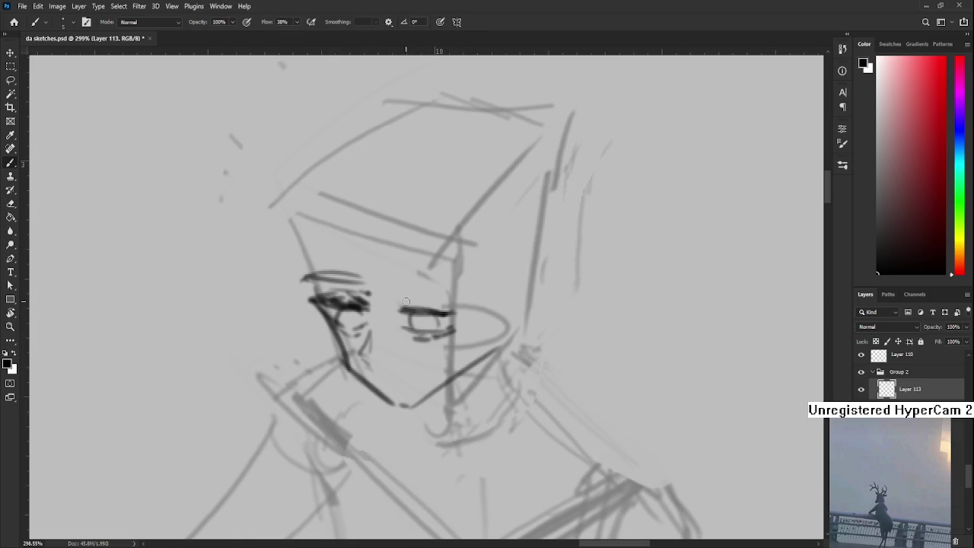
drag(431, 297, 423, 323)
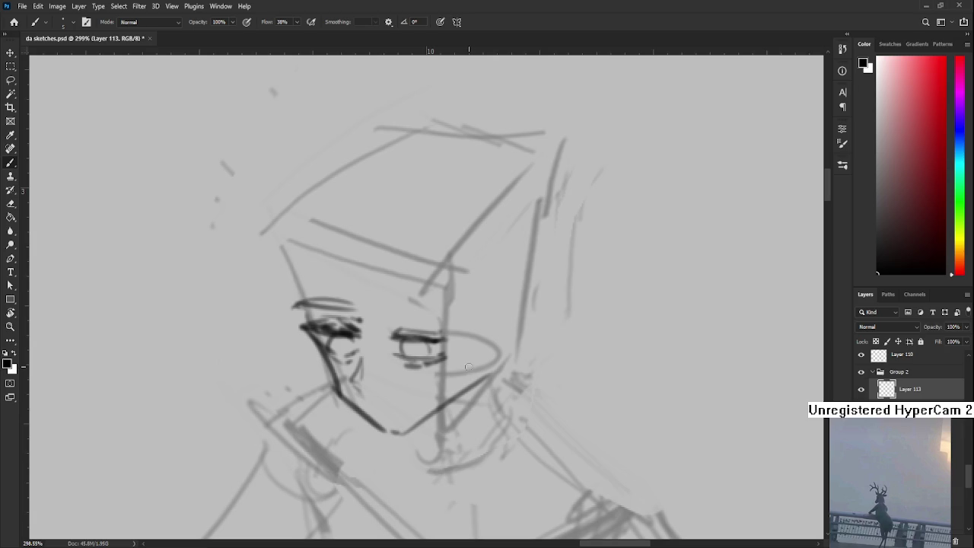
key(l)
Step: Lasso the right eye and nudge it down slightly with Free Transform
mouse_move(381, 359)
mouse_down()
mouse_move(461, 349)
mouse_move(394, 369)
mouse_up()
key(ctrl+t)
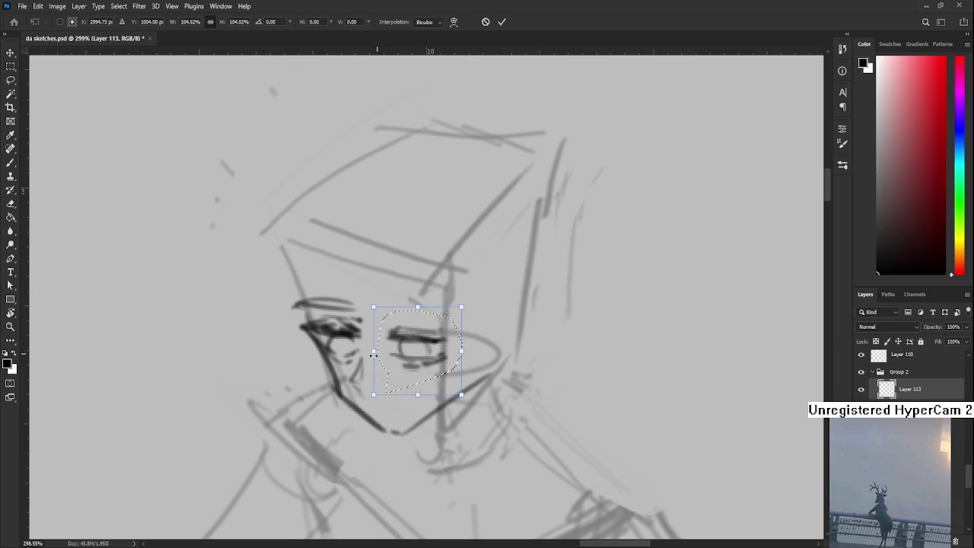
key(Down)
key(Down)
key(Down)
key(Down)
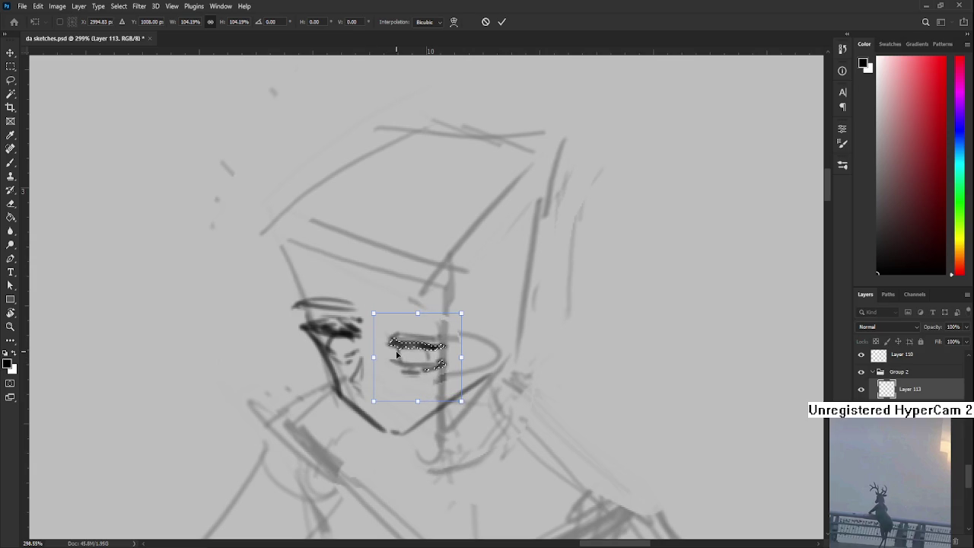
key(Return)
key(ctrl+d)
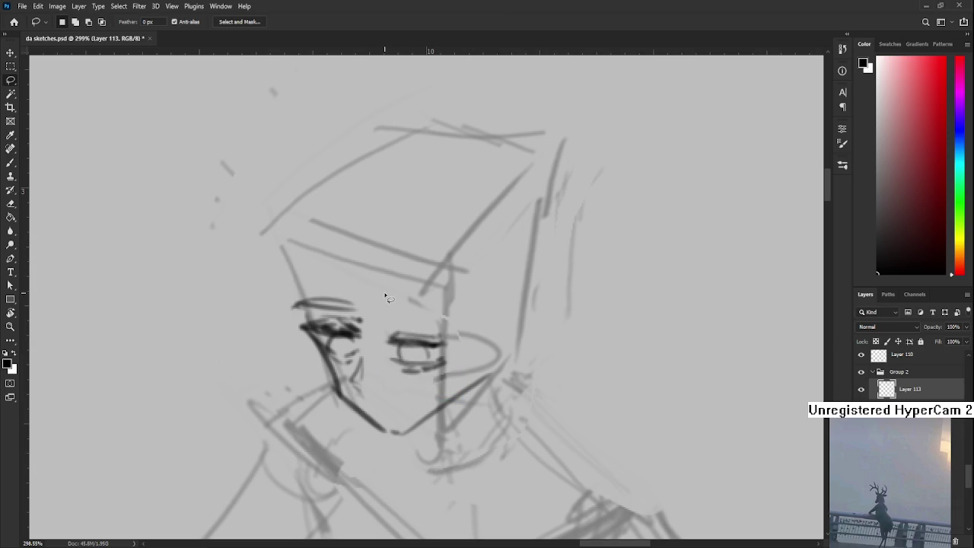
Step: Lasso the left eye and resize it to about 97% with Free Transform
mouse_move(367, 343)
mouse_down()
mouse_move(344, 368)
mouse_move(382, 301)
mouse_up()
key(ctrl+t)
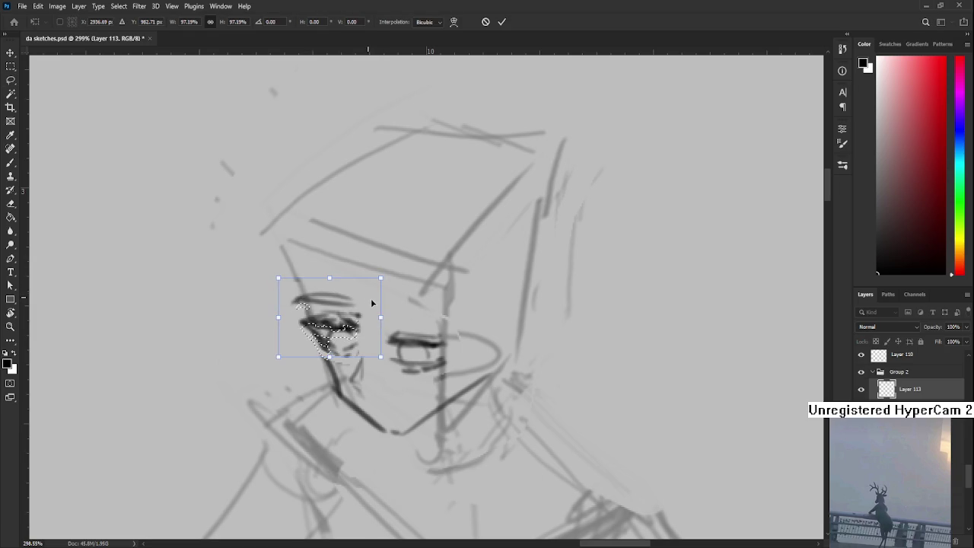
key(Return)
key(ctrl+d)
scroll(394, 320, down, 3)
scroll(394, 316, up, 2)
key(ctrl+z)
scroll(396, 320, down, 2)
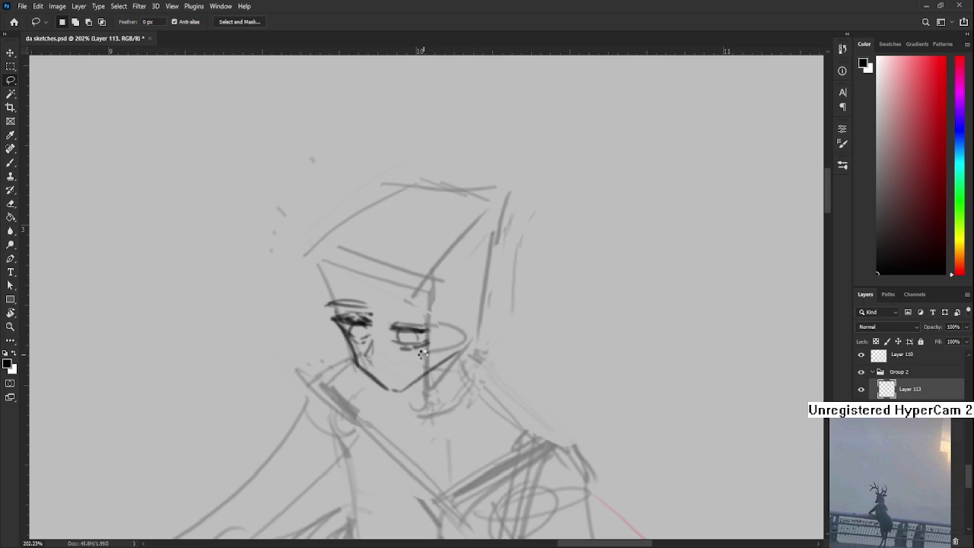
Step: Look over the sheet, then lasso the left eye and shift it slightly with Free Transform
scroll(423, 354, down, 5)
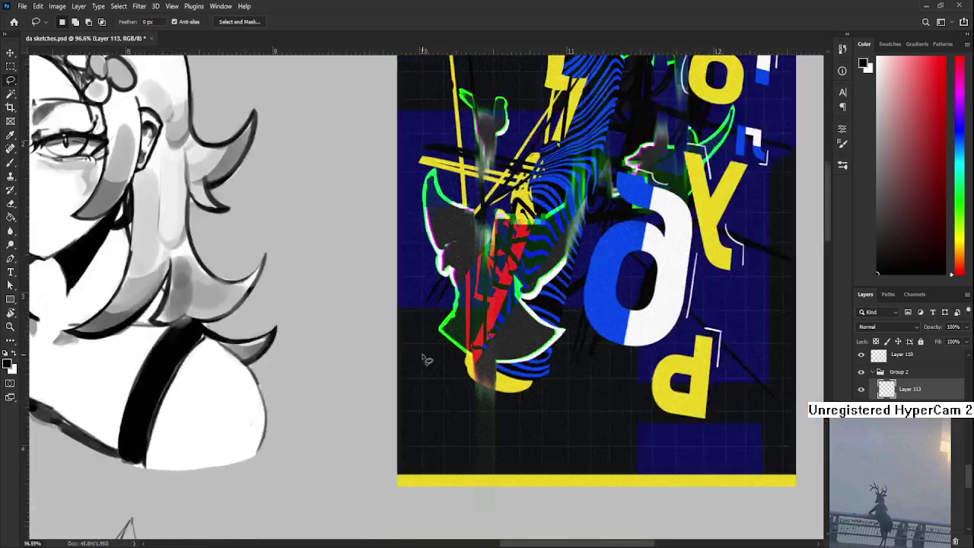
drag(130, 305, 623, 305)
scroll(396, 320, up, 2)
scroll(395, 319, up, 4)
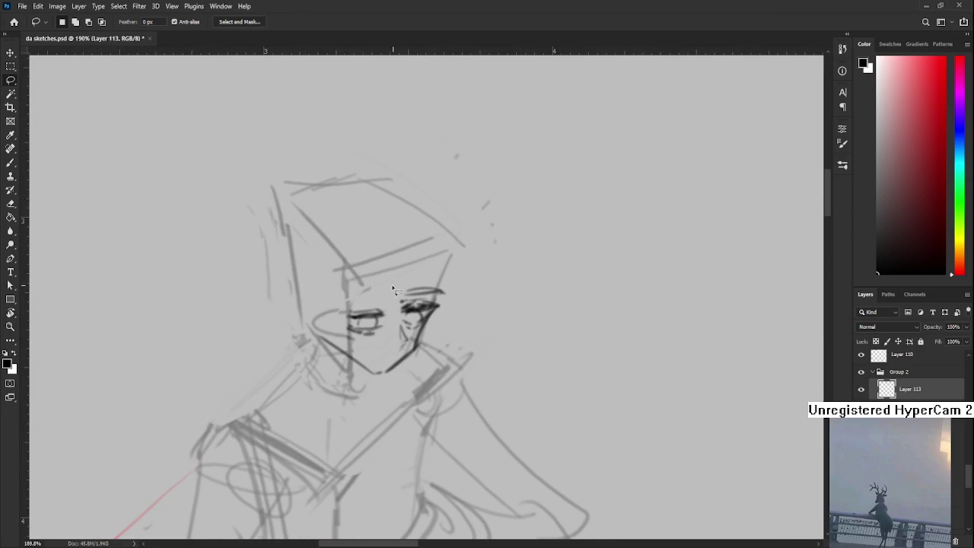
mouse_move(369, 308)
mouse_down()
mouse_move(381, 308)
mouse_move(382, 326)
mouse_move(454, 311)
mouse_up()
key(ctrl+t)
key(Return)
key(ctrl+d)
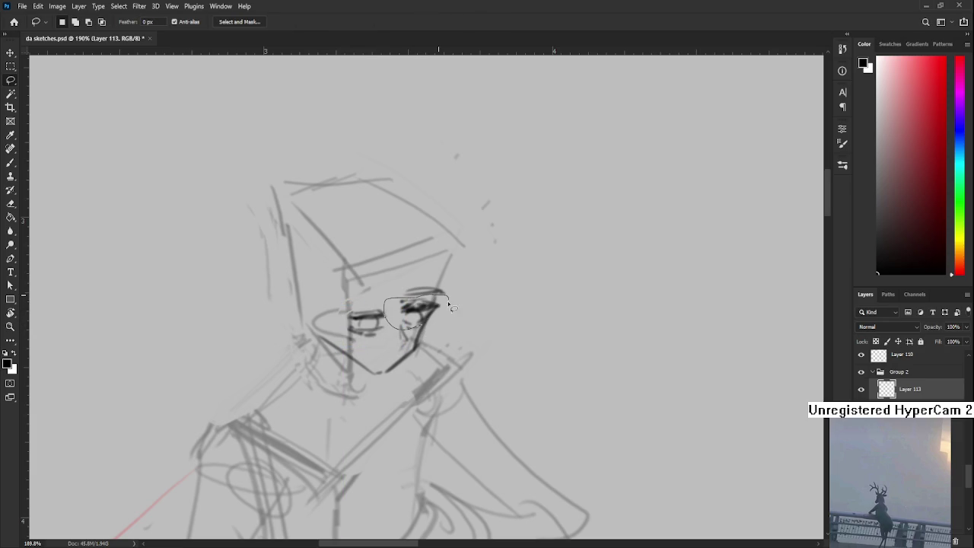
Step: Warp the right eye so its outer corner lifts upward, and apply the warp
key(ctrl+t)
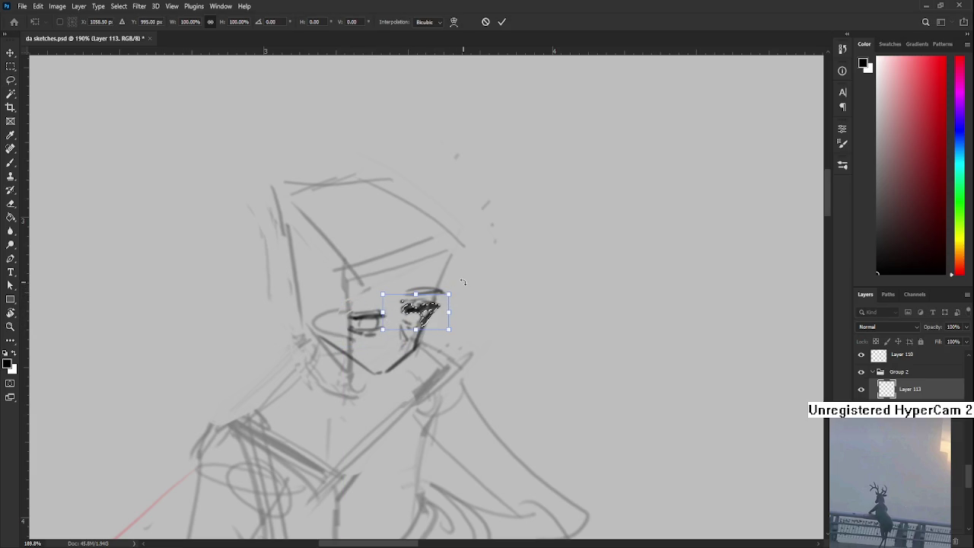
click(454, 21)
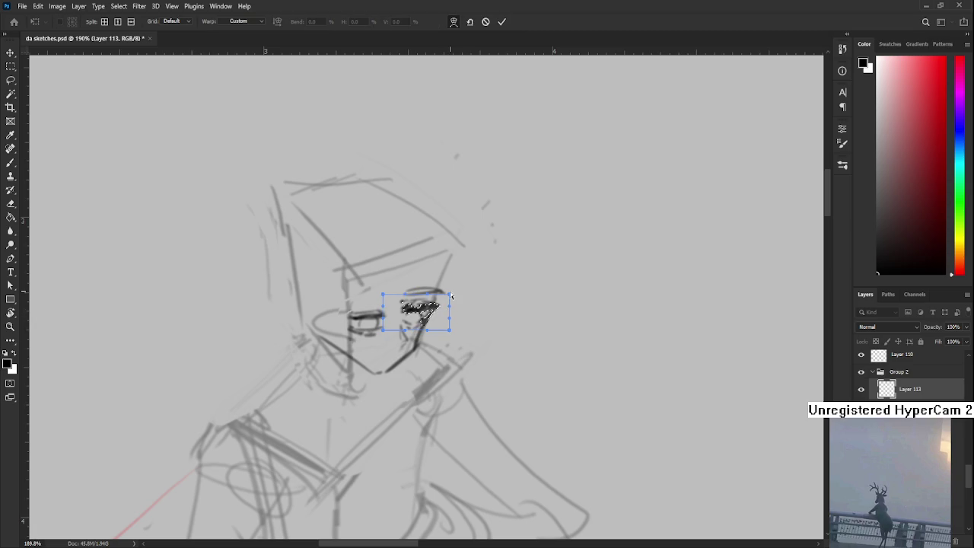
mouse_move(448, 294)
mouse_down()
mouse_move(452, 310)
mouse_move(425, 312)
mouse_move(430, 321)
mouse_move(428, 306)
mouse_move(409, 327)
mouse_move(441, 298)
mouse_move(431, 275)
mouse_move(428, 310)
mouse_up()
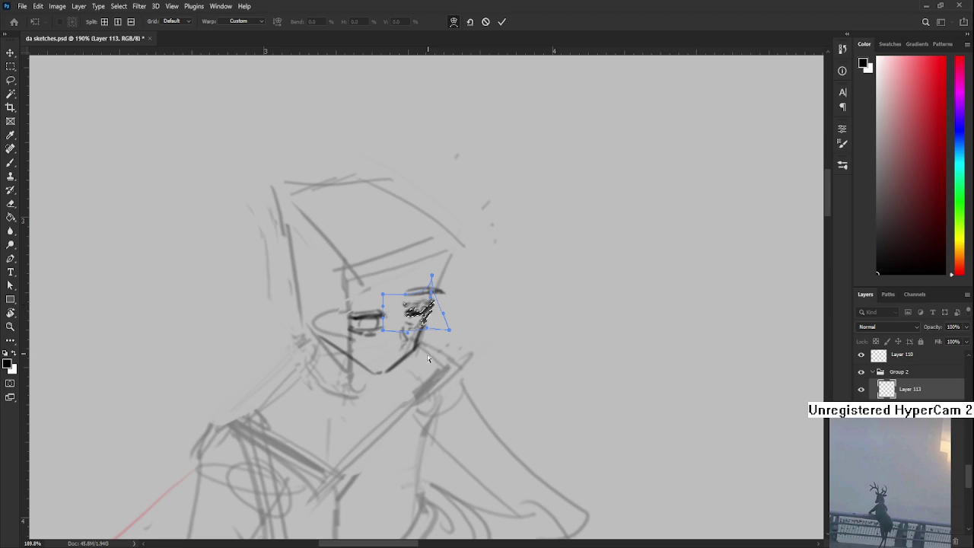
key(Return)
scroll(424, 356, down, 3)
scroll(423, 354, down, 2)
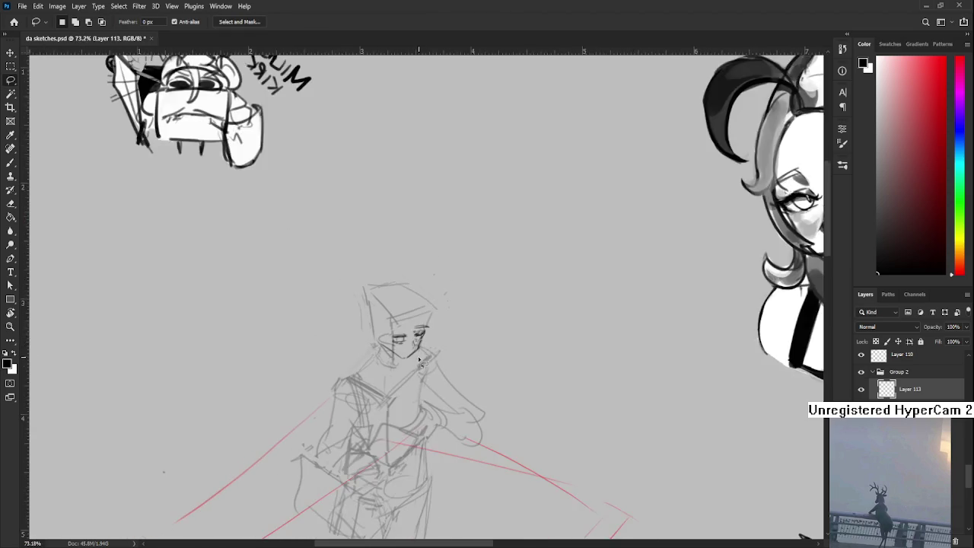
scroll(419, 356, up, 3)
scroll(415, 348, up, 3)
scroll(412, 344, up, 1)
drag(384, 316, 401, 272)
Step: Apply a small transform to the left eye, then erase stray marks around it
key(ctrl+t)
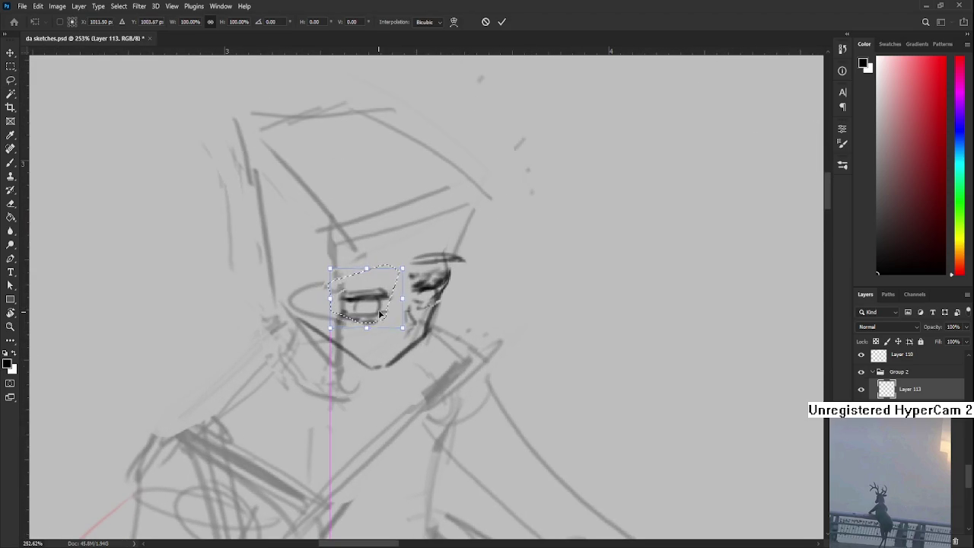
key(Return)
key(ctrl+d)
drag(443, 284, 423, 312)
key(b)
key(e)
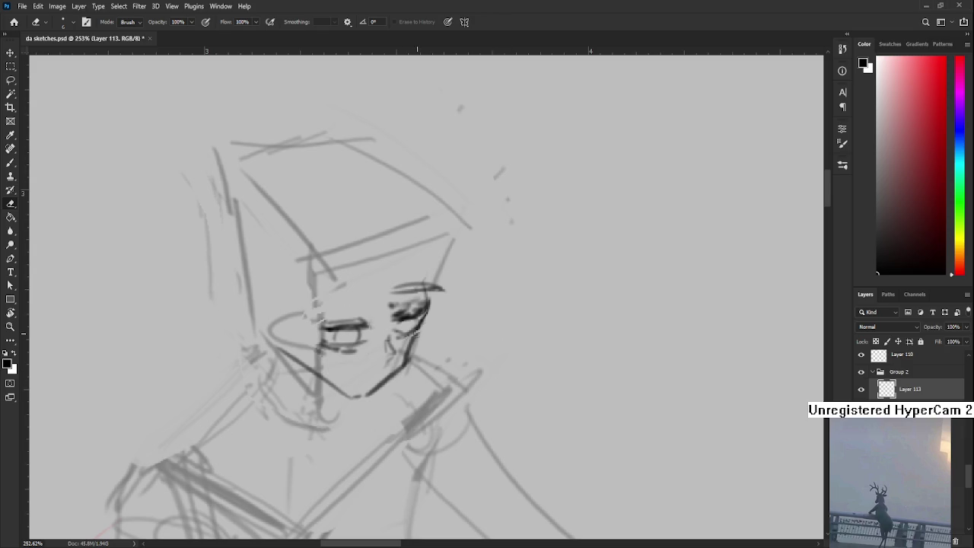
Step: Lasso the left eye and rotate it slightly, about −4°
key(b)
key(l)
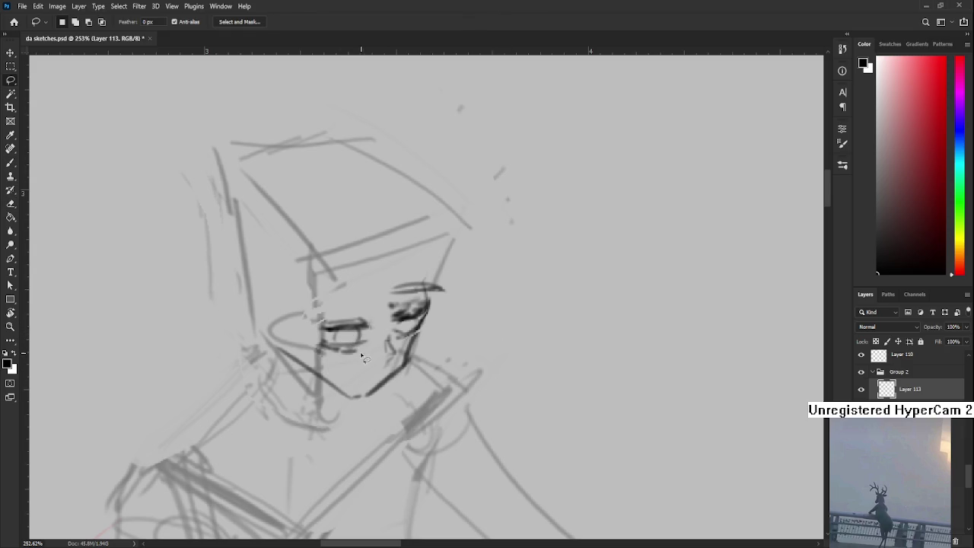
mouse_move(318, 339)
mouse_down()
mouse_move(380, 335)
mouse_move(320, 354)
mouse_up()
key(ctrl+t)
drag(392, 329, 372, 337)
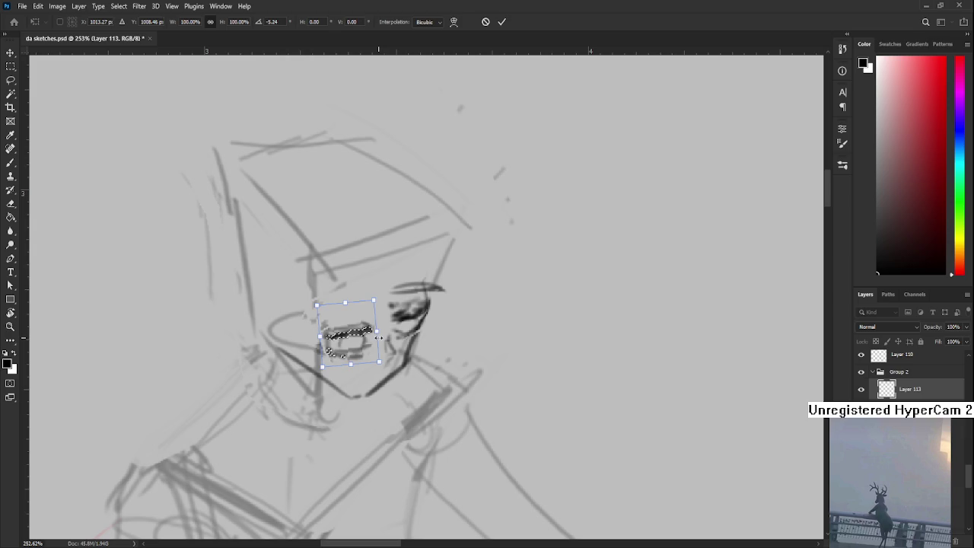
key(Return)
key(ctrl+d)
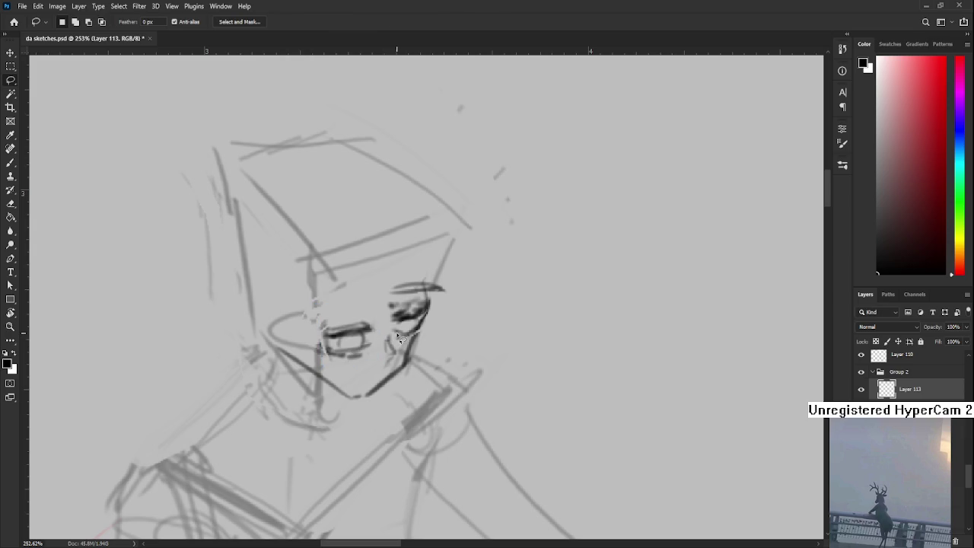
Step: Lasso both eyes together and rotate them by about 10 degrees
scroll(400, 339, down, 1)
scroll(407, 346, down, 2)
scroll(415, 354, down, 2)
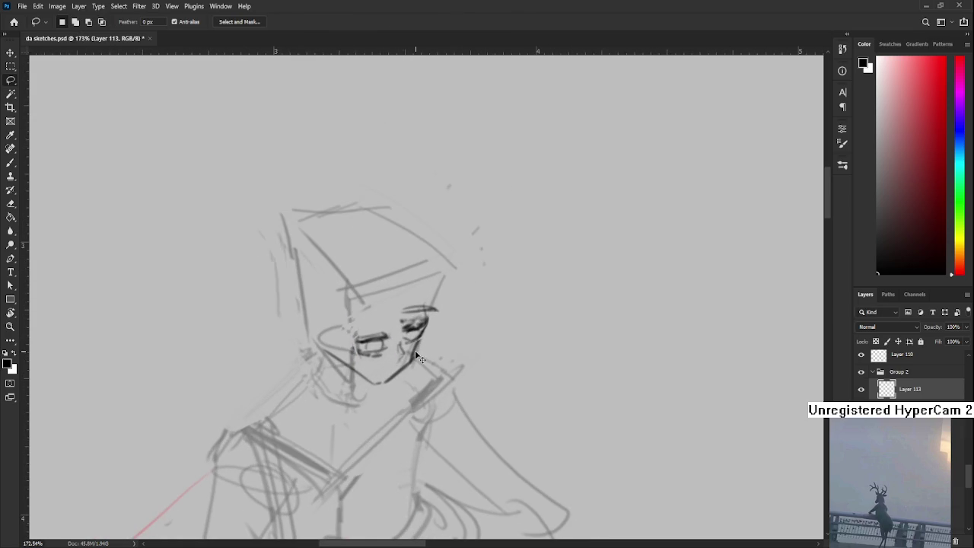
scroll(418, 369, down, 2)
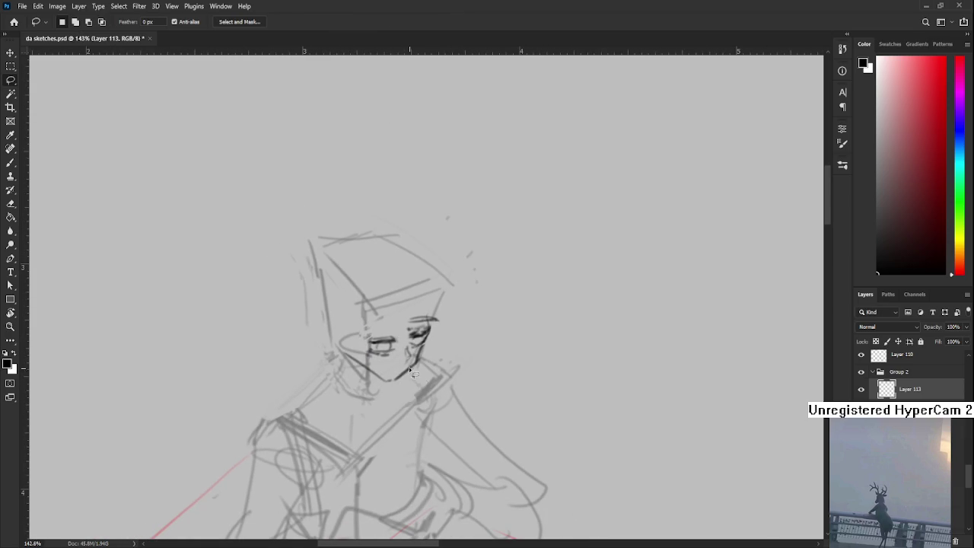
drag(378, 360, 361, 335)
mouse_move(403, 308)
mouse_down()
mouse_move(432, 306)
mouse_move(444, 318)
mouse_move(433, 350)
mouse_move(401, 355)
mouse_up()
key(ctrl+t)
drag(468, 327, 466, 318)
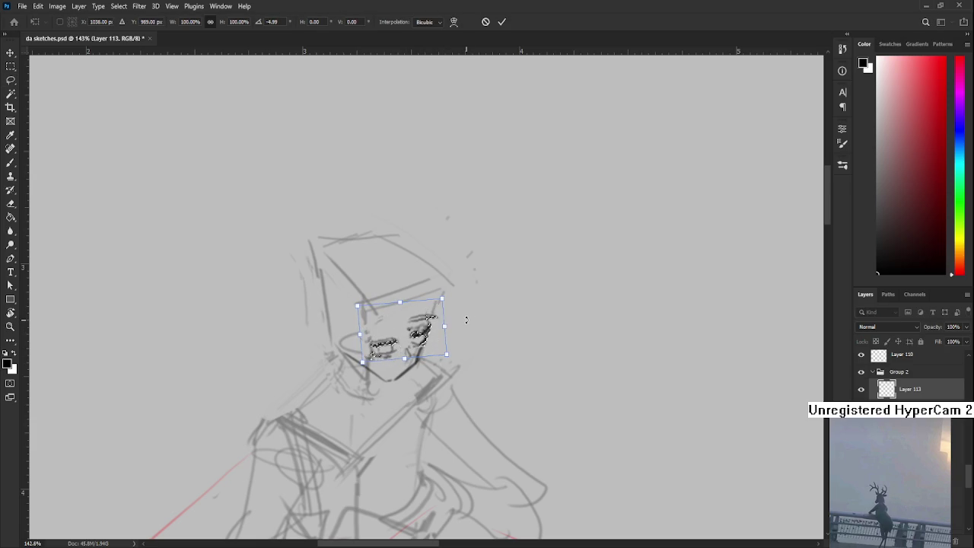
key(Return)
key(ctrl+d)
scroll(468, 335, down, 2)
scroll(473, 344, down, 1)
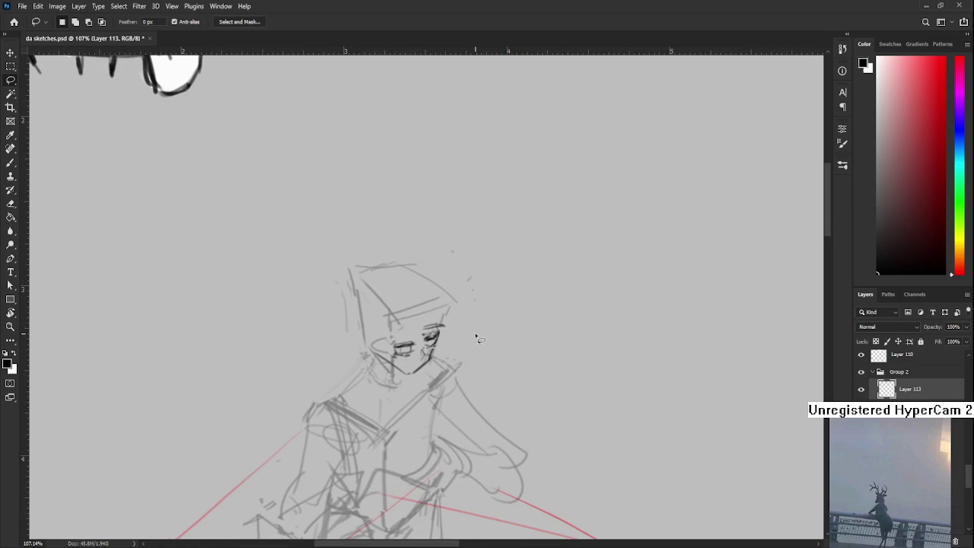
Step: Darken and reshape the right eye with fresh brush strokes
scroll(441, 338, up, 2)
scroll(441, 338, up, 2)
scroll(442, 339, up, 2)
key(ctrl+shift+d)
key(ctrl+d)
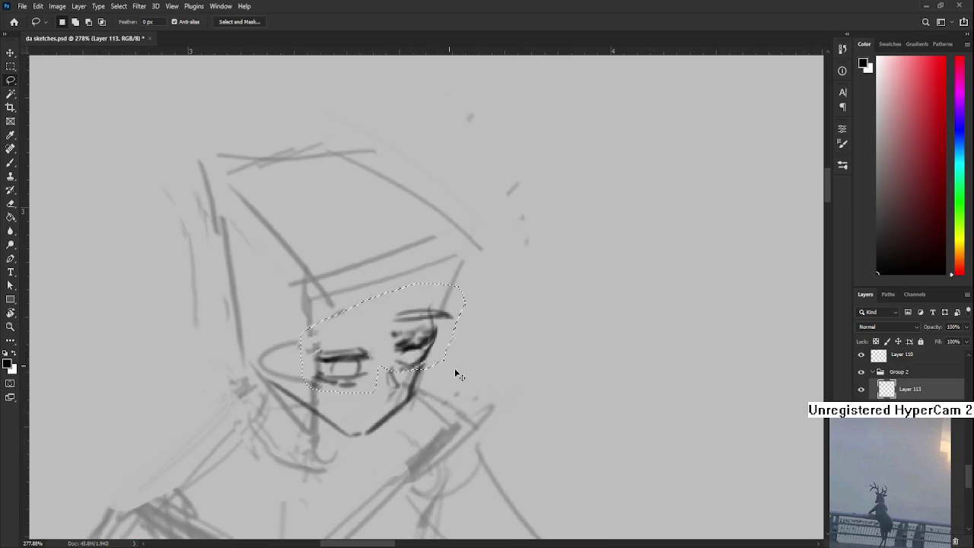
scroll(457, 381, down, 2)
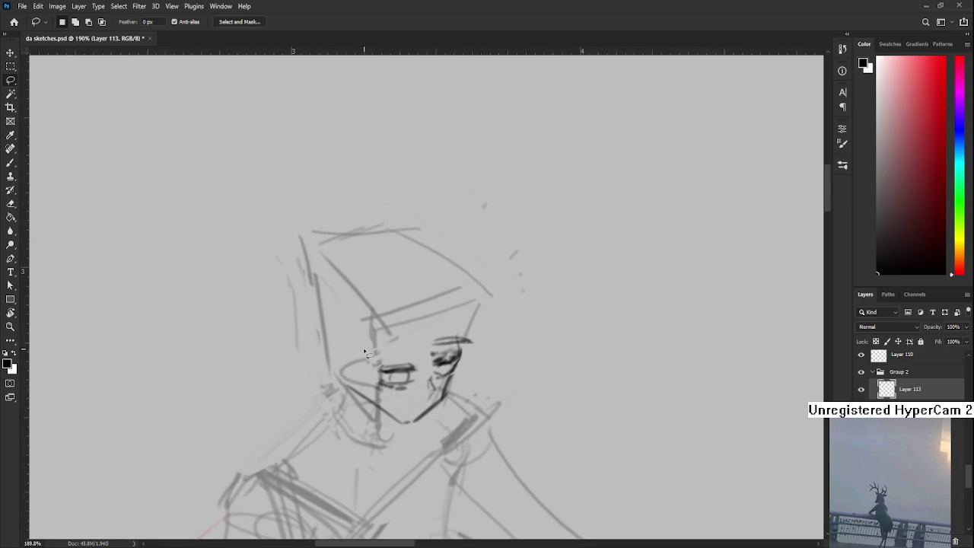
key(b)
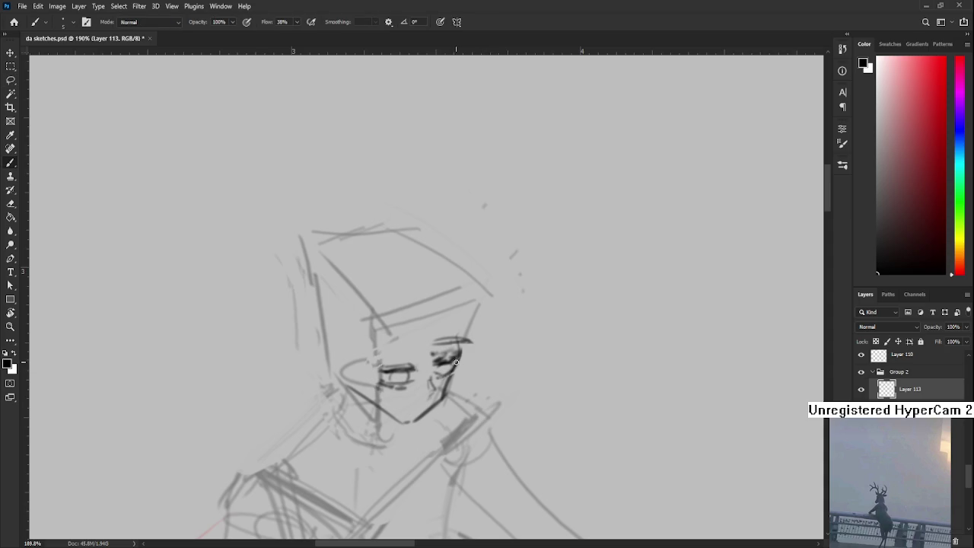
mouse_move(457, 357)
mouse_down()
mouse_move(403, 373)
mouse_move(412, 348)
mouse_move(394, 362)
mouse_move(412, 350)
mouse_up()
Step: Lasso the right eye and shrink it to about 95.6% with Free Transform
key(l)
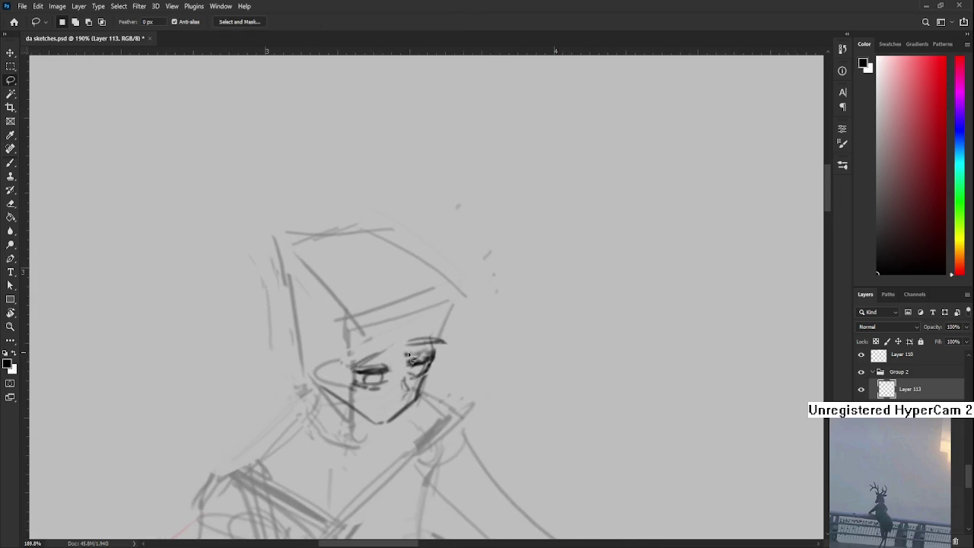
mouse_move(414, 381)
mouse_down()
mouse_move(454, 341)
mouse_move(419, 384)
mouse_up()
key(ctrl+t)
drag(455, 323, 454, 326)
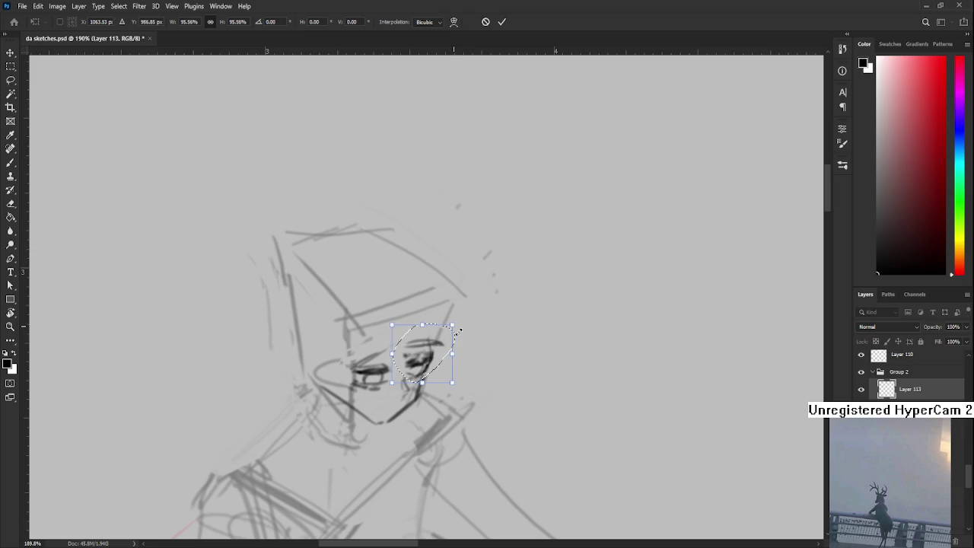
key(Return)
key(ctrl+d)
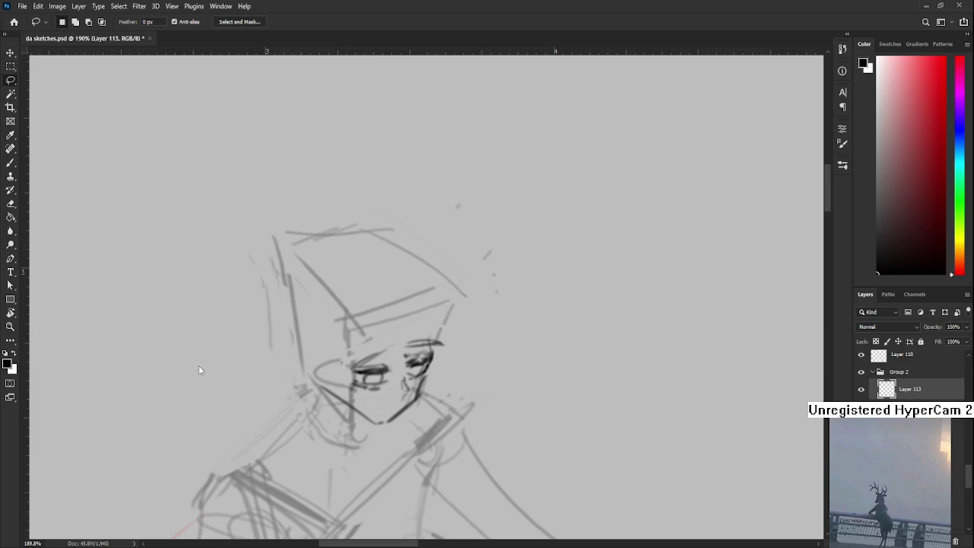
Step: Erase stray marks near the chin and draw a dark stroke down from it
mouse_move(369, 369)
mouse_down()
mouse_move(350, 369)
mouse_move(331, 343)
mouse_up()
key(e)
drag(325, 394, 362, 380)
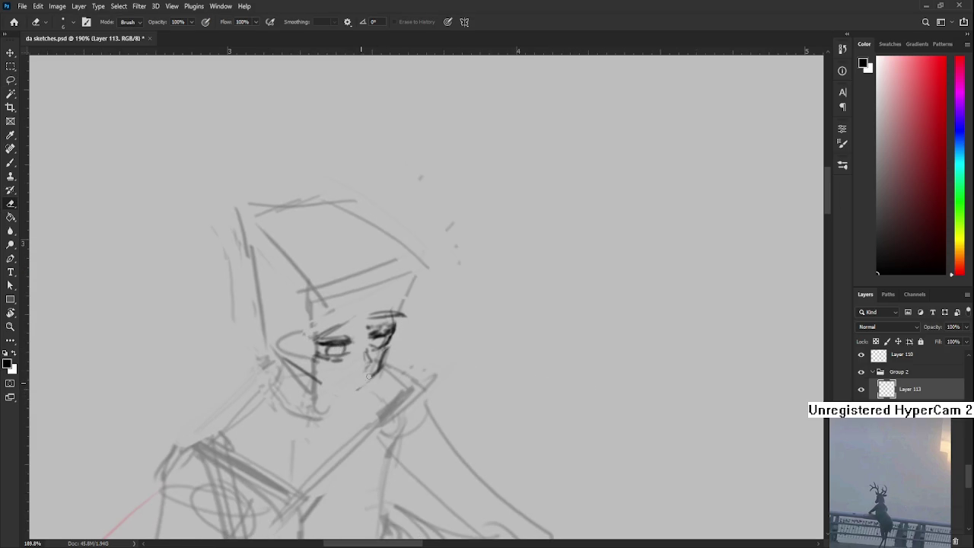
key(b)
drag(384, 349, 358, 392)
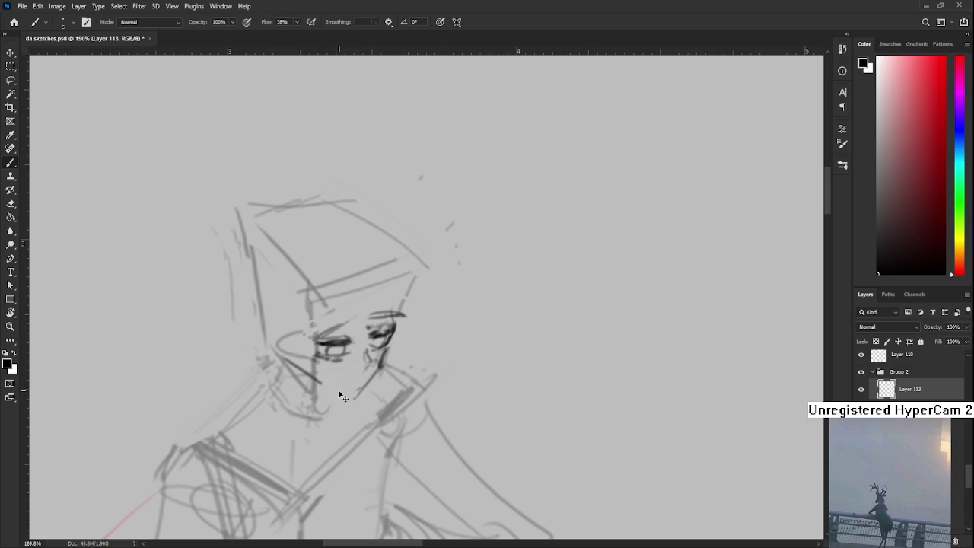
Step: Draw a darker jawline and darken the chin line with short strokes
mouse_move(307, 378)
mouse_down()
mouse_move(350, 396)
mouse_move(361, 385)
mouse_move(353, 395)
mouse_up()
key(e)
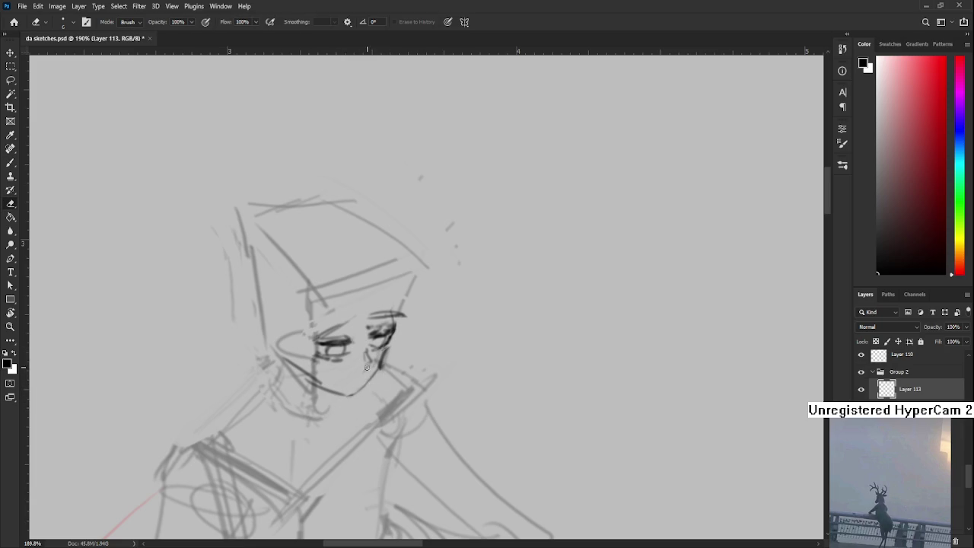
key(b)
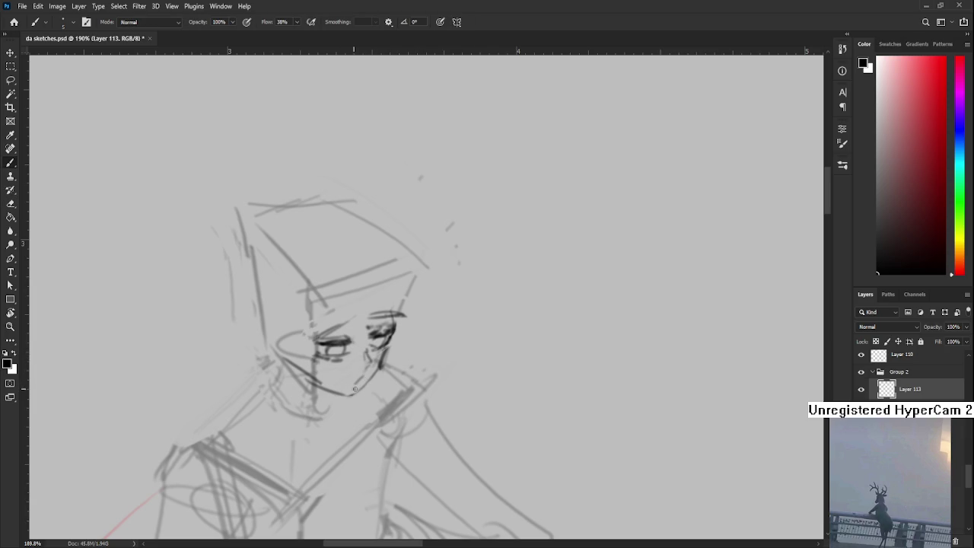
scroll(409, 373, up, 2)
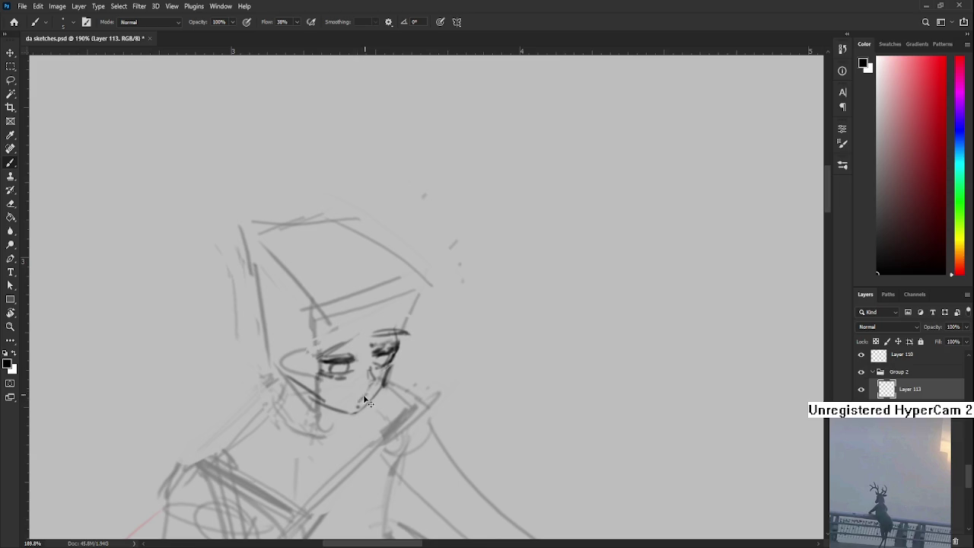
scroll(384, 399, down, 1)
scroll(380, 395, down, 1)
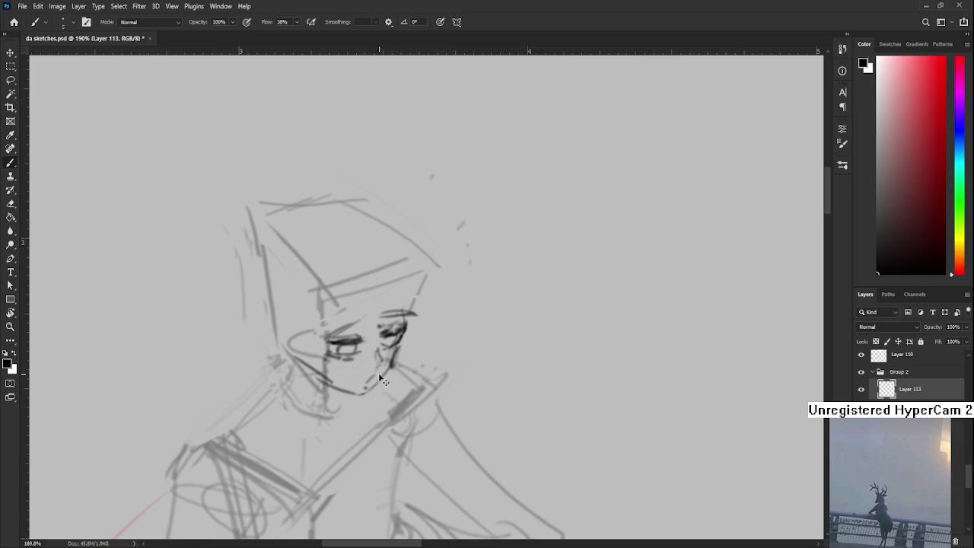
drag(378, 374, 368, 387)
scroll(363, 387, up, 1)
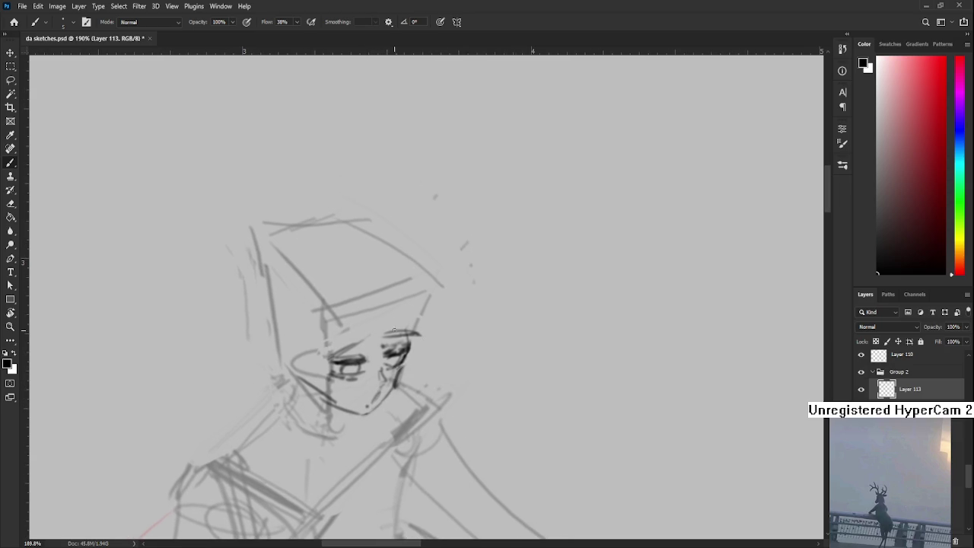
Step: Lasso the left eye and enlarge it to about 106%
key(l)
mouse_move(327, 373)
mouse_down()
mouse_move(329, 356)
mouse_move(383, 343)
mouse_up()
key(ctrl+t)
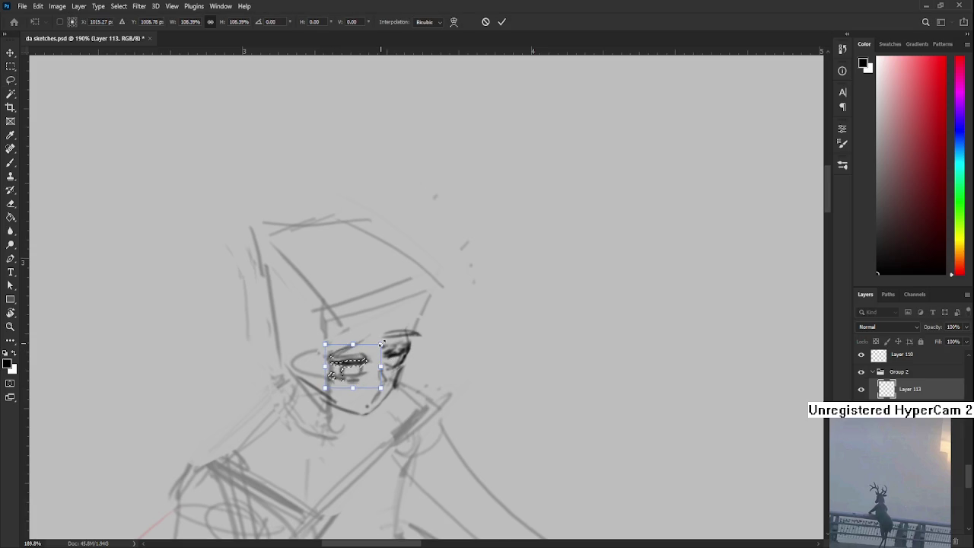
key(Return)
key(ctrl+d)
scroll(391, 341, down, 2)
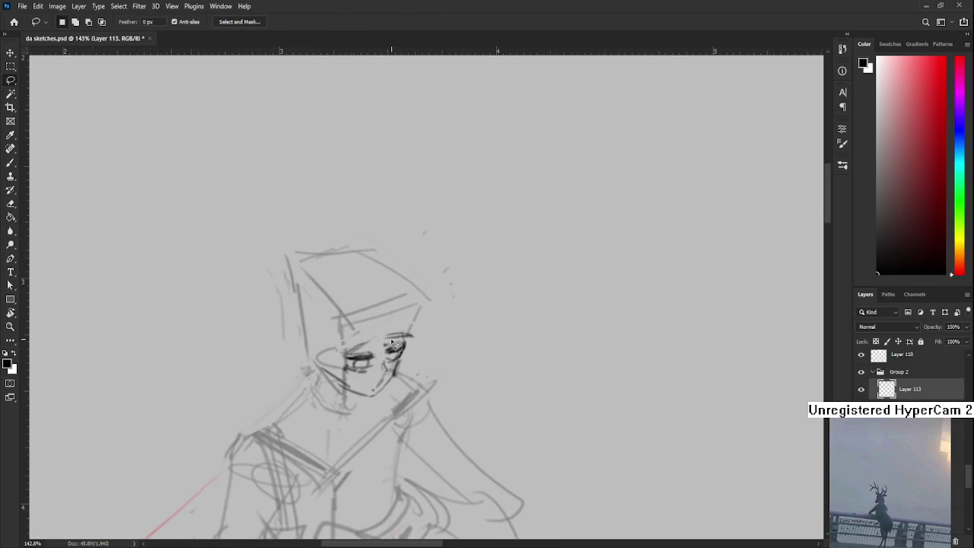
Step: Zoom out to review the whole canvas, then recentre the view on the sketched face
scroll(391, 342, down, 2)
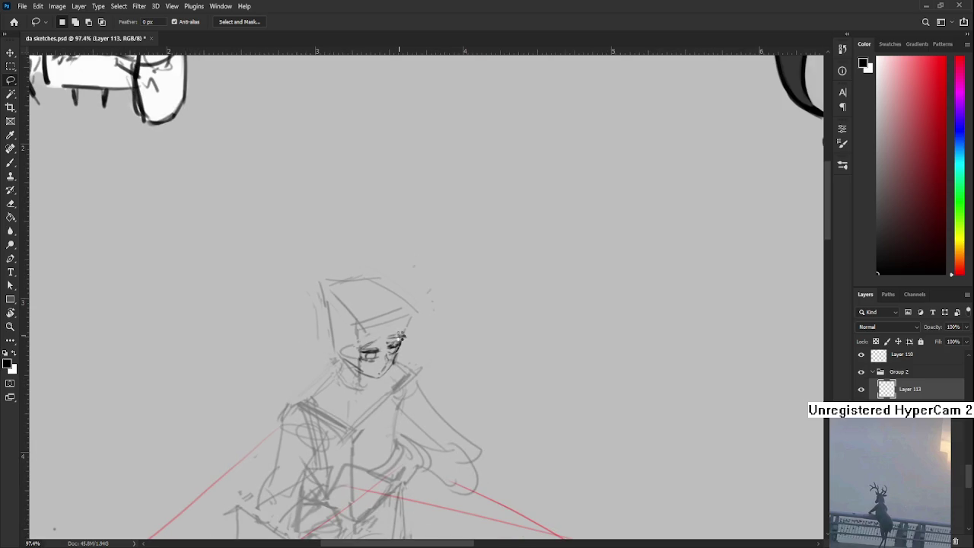
drag(399, 335, 398, 337)
scroll(398, 337, down, 2)
scroll(262, 421, down, 2)
scroll(360, 464, up, 1)
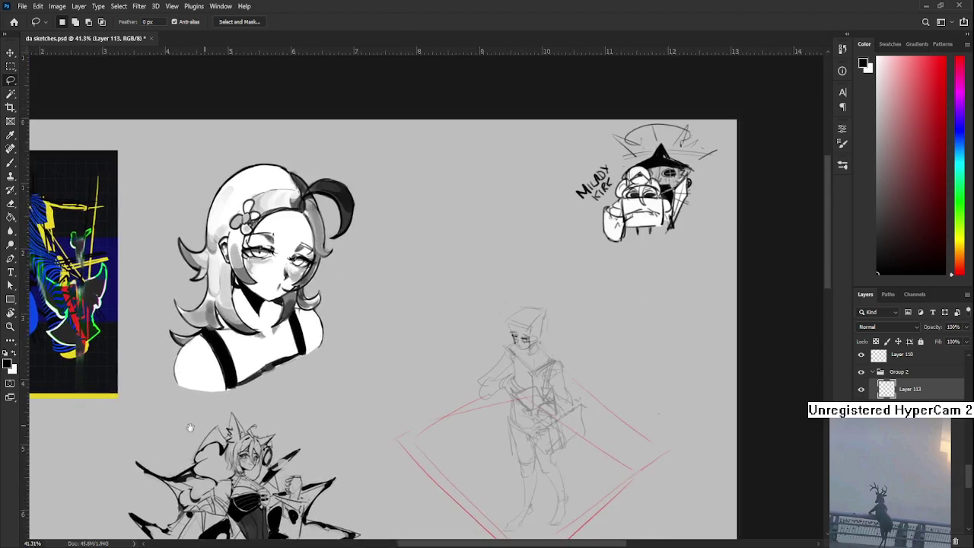
scroll(452, 323, up, 2)
scroll(452, 322, up, 2)
scroll(452, 322, up, 1)
mouse_move(450, 325)
mouse_down()
mouse_move(438, 407)
mouse_move(435, 334)
mouse_move(423, 398)
mouse_up()
Step: Drop the leftover left-eye selection without transforming it and switch to the eraser
key(ctrl+t)
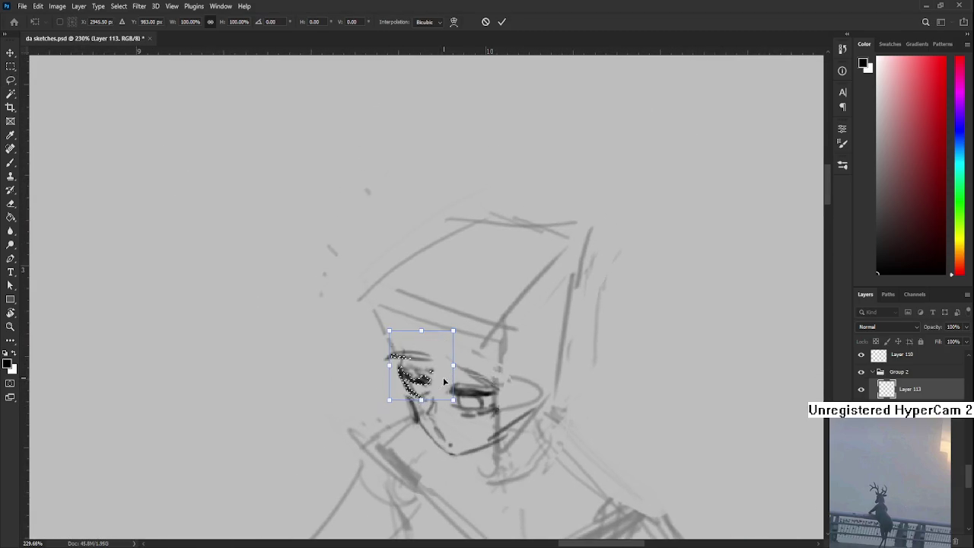
key(Return)
key(ctrl+d)
key(ctrl+z)
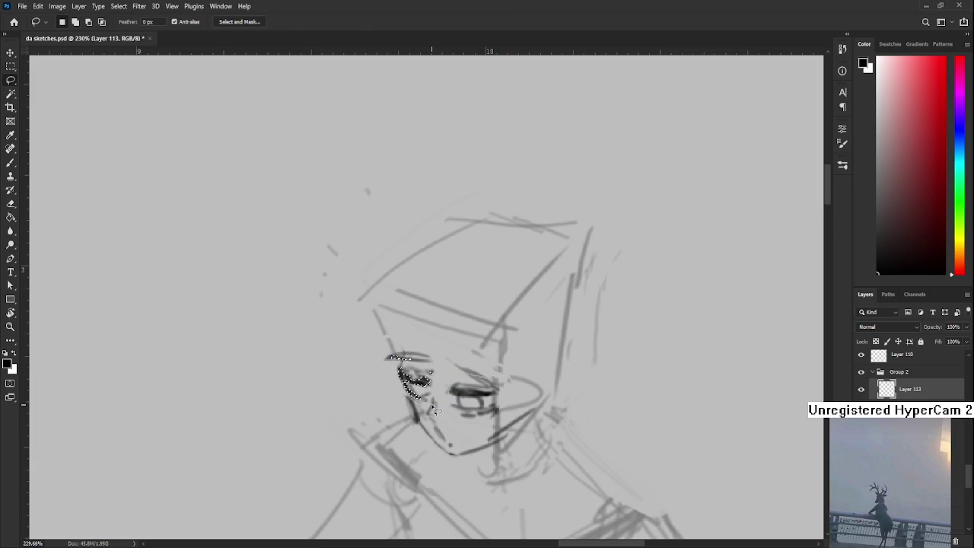
key(ctrl+d)
key(b)
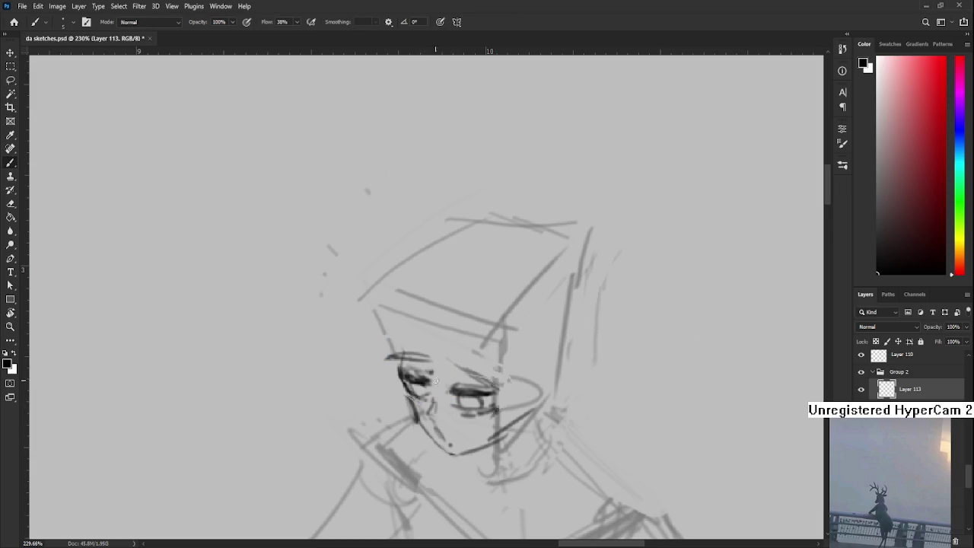
key(e)
mouse_move(461, 409)
mouse_down()
mouse_move(429, 375)
mouse_move(470, 389)
mouse_up()
Step: Nudge the lassoed right eye one pixel right and up, then apply
key(l)
key(ctrl+t)
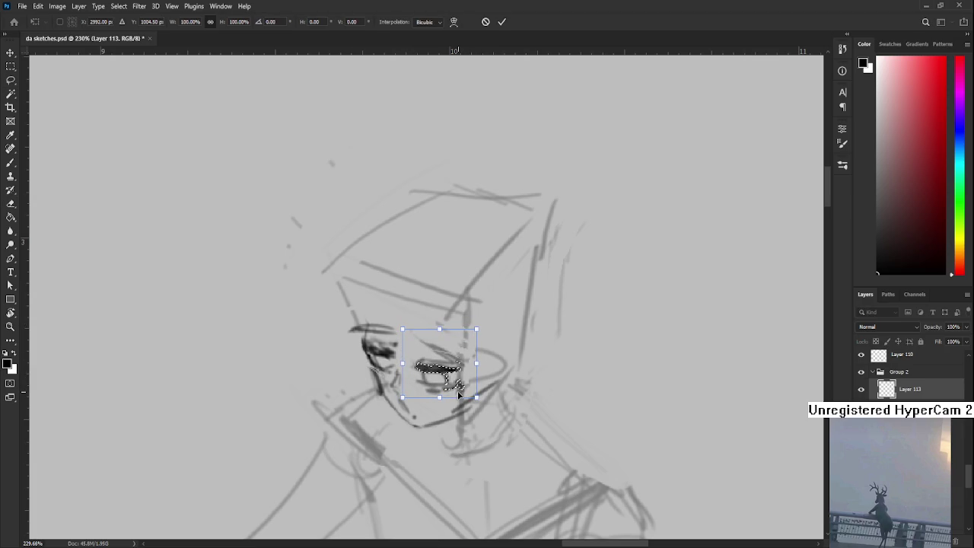
key(Right)
key(Up)
key(Return)
key(ctrl+d)
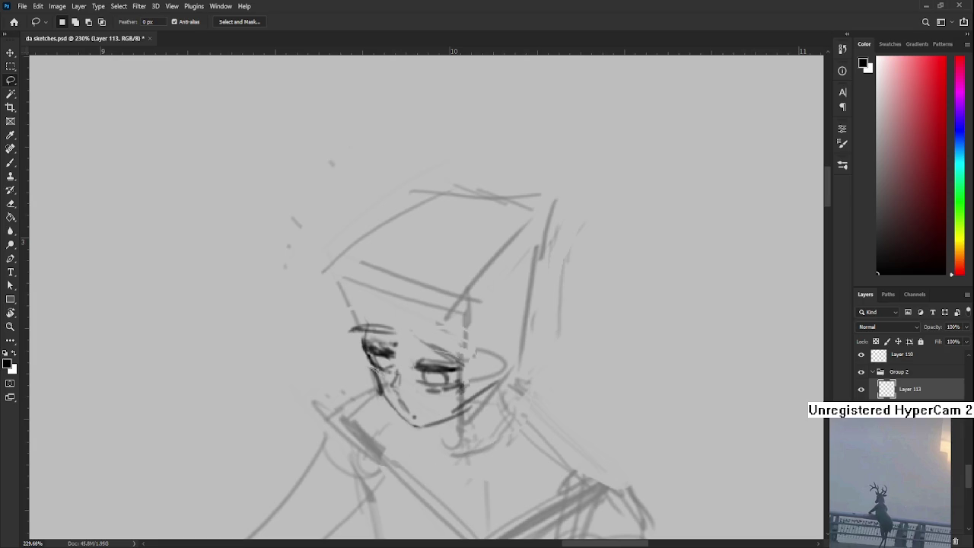
Step: Lasso the right eye and rotate it about 4.36°
scroll(499, 381, down, 1)
scroll(487, 380, down, 1)
scroll(464, 382, down, 1)
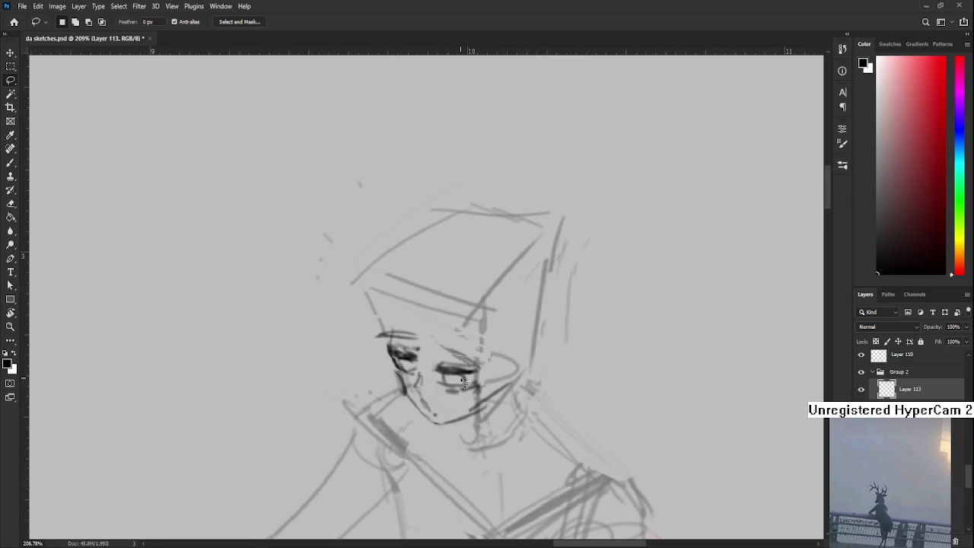
mouse_move(464, 380)
mouse_down()
mouse_move(413, 367)
mouse_move(418, 386)
mouse_move(380, 385)
mouse_up()
key(ctrl+t)
drag(442, 331, 451, 323)
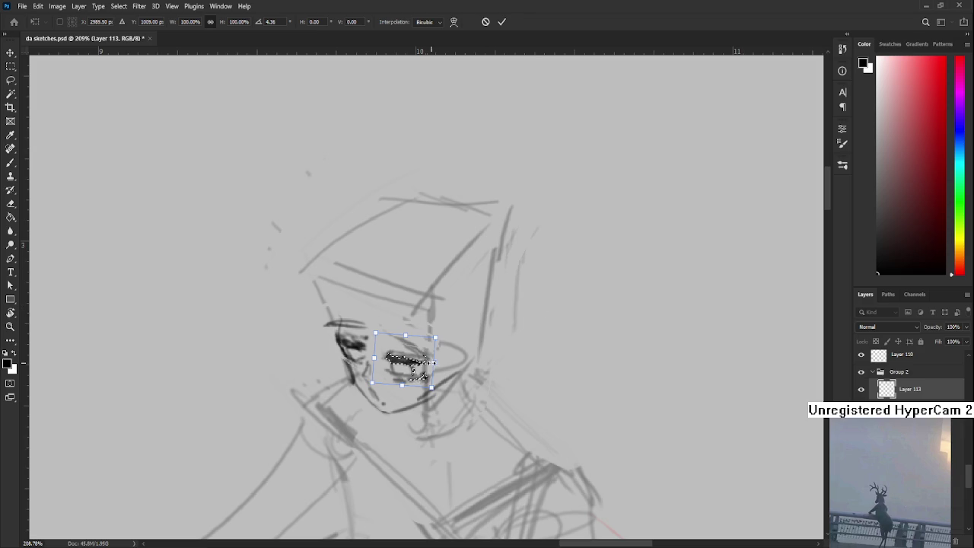
key(Return)
Step: Lasso the left eye, shift and tilt it into place, then zoom to review
drag(351, 369, 358, 367)
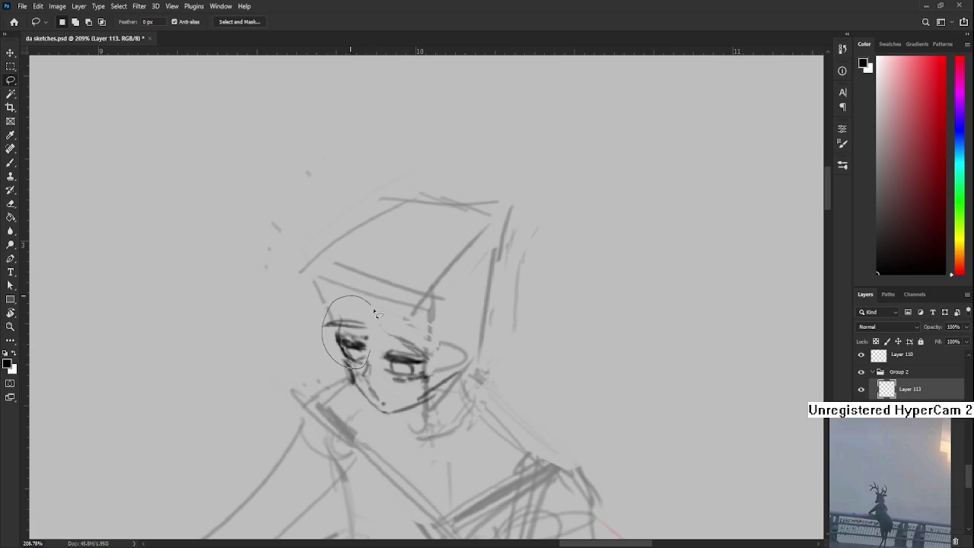
key(ctrl+t)
drag(390, 305, 399, 316)
key(Return)
scroll(400, 316, down, 3)
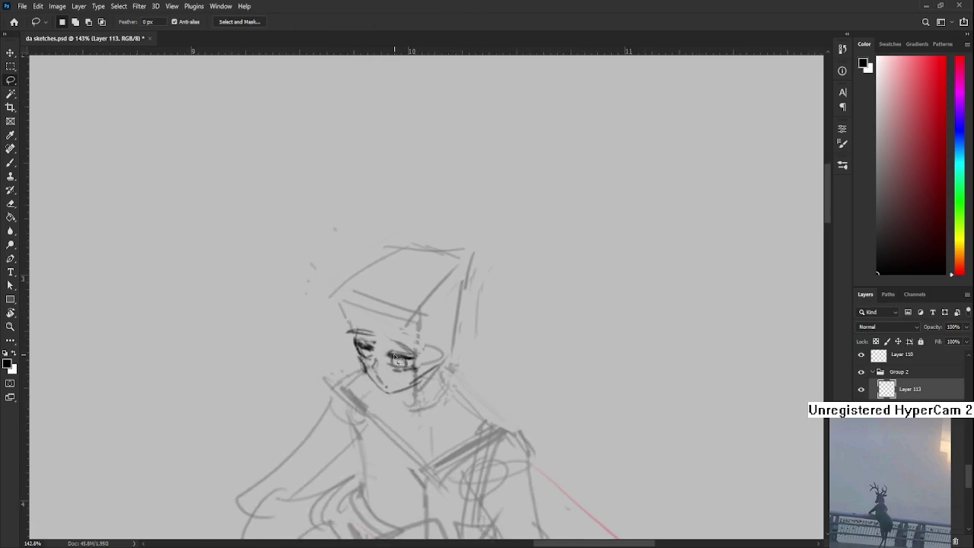
scroll(350, 364, up, 1)
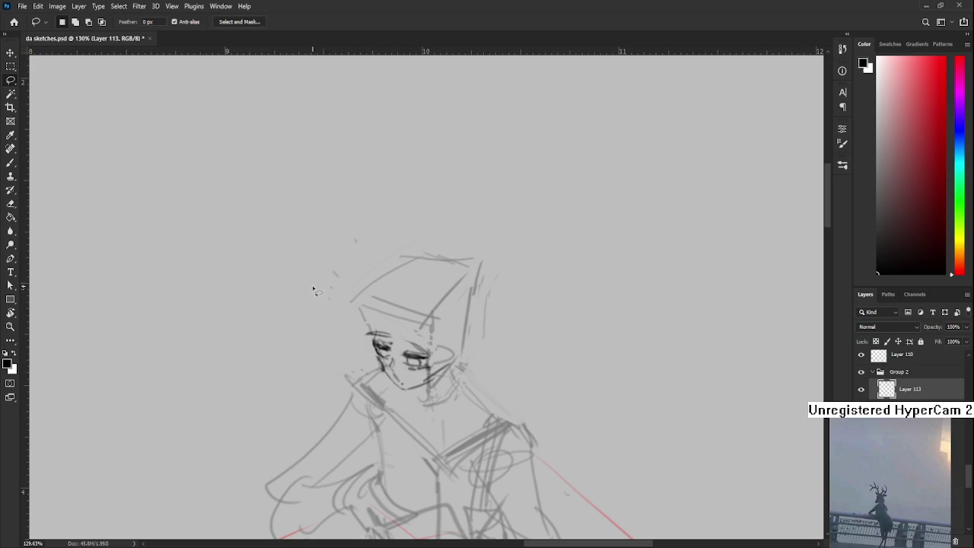
scroll(259, 340, up, 1)
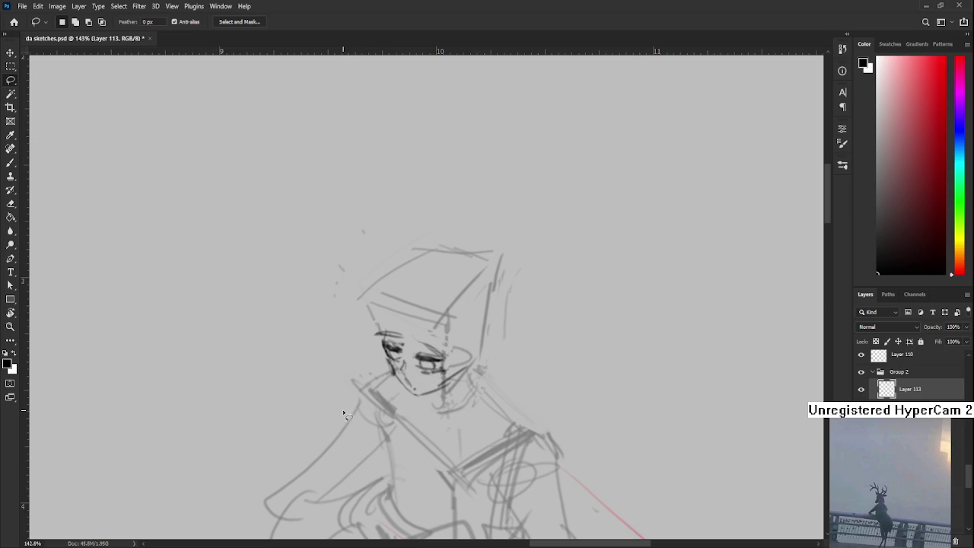
Step: Switch to the eraser, then bring up the Discord stream window with participants hidden
key(e)
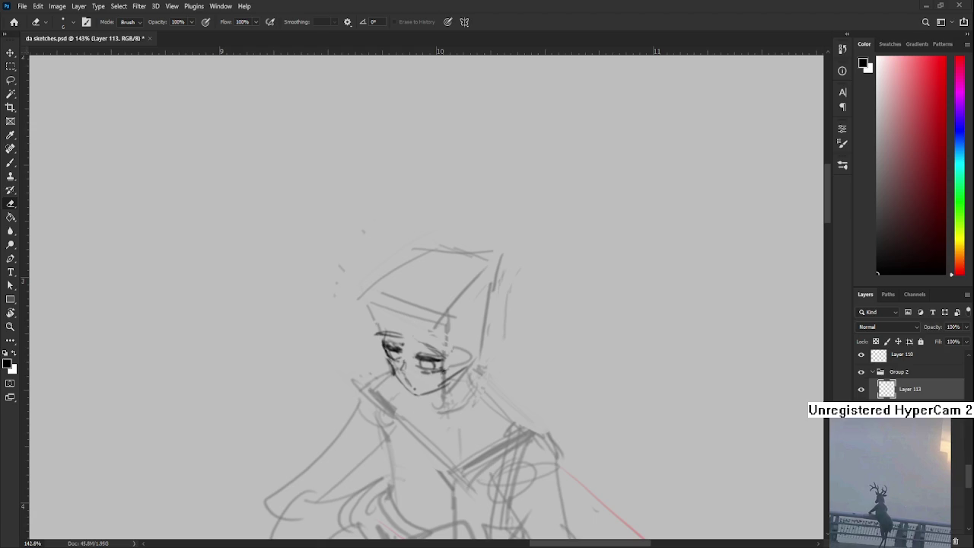
key(alt+Tab)
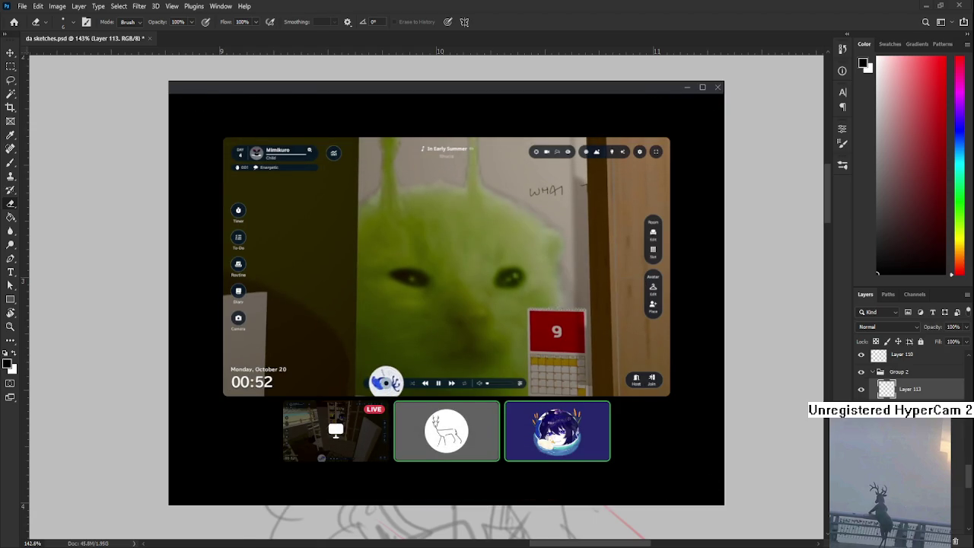
click(438, 413)
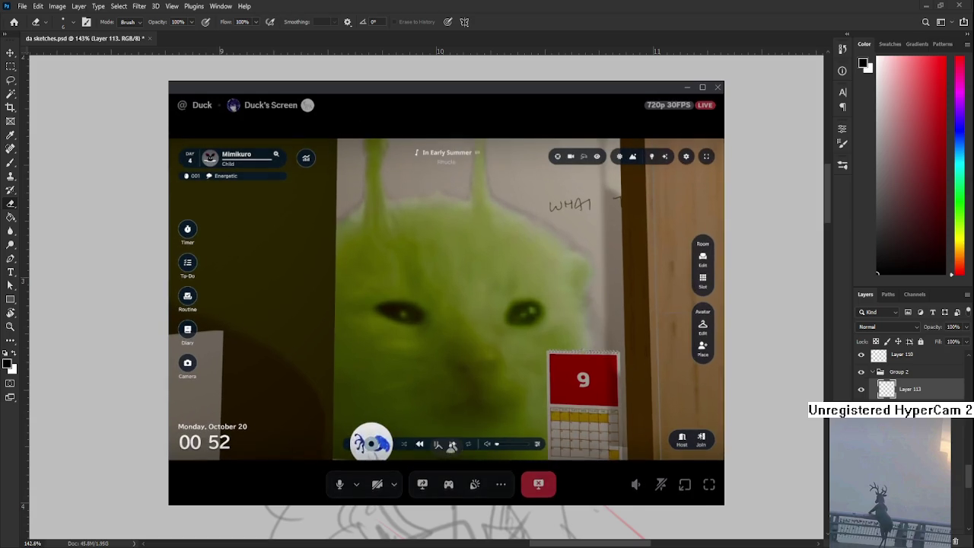
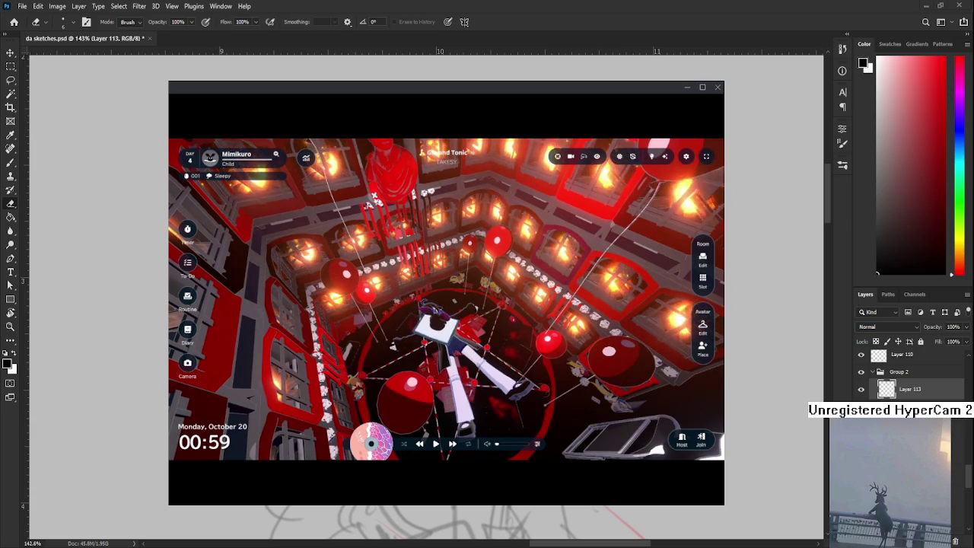
Step: Open the saved rooms list in the companion app and load a different room
click(702, 255)
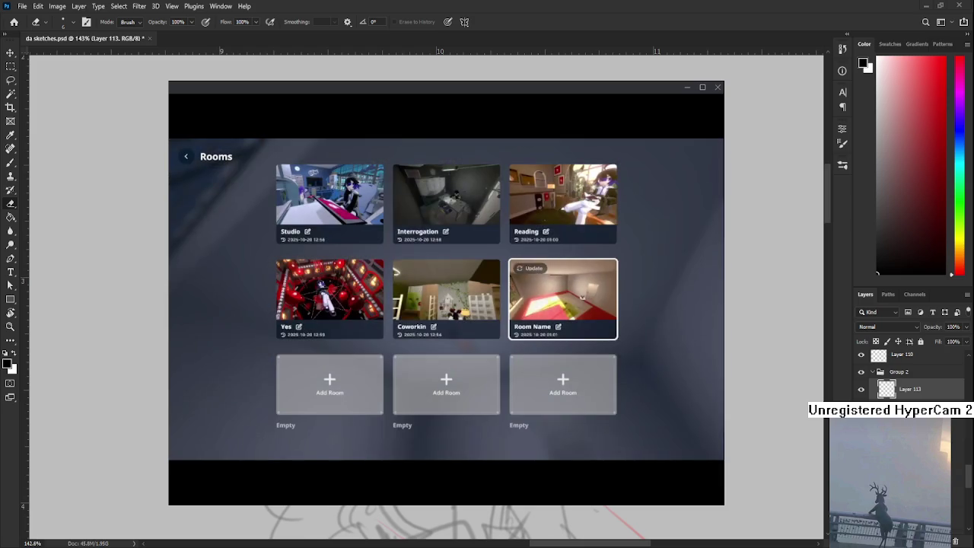
click(491, 268)
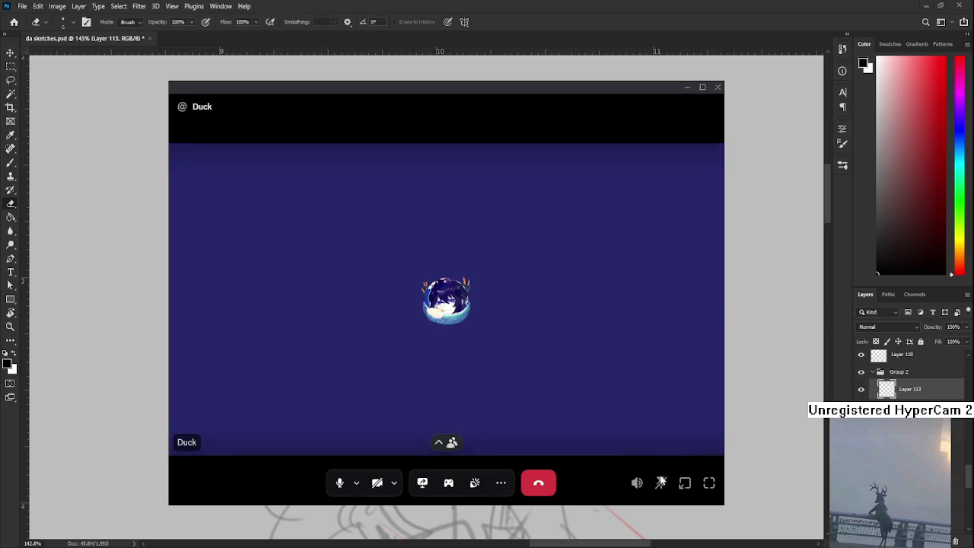
Step: Close the Discord call pop-out and pan the sketch view up and left
click(685, 482)
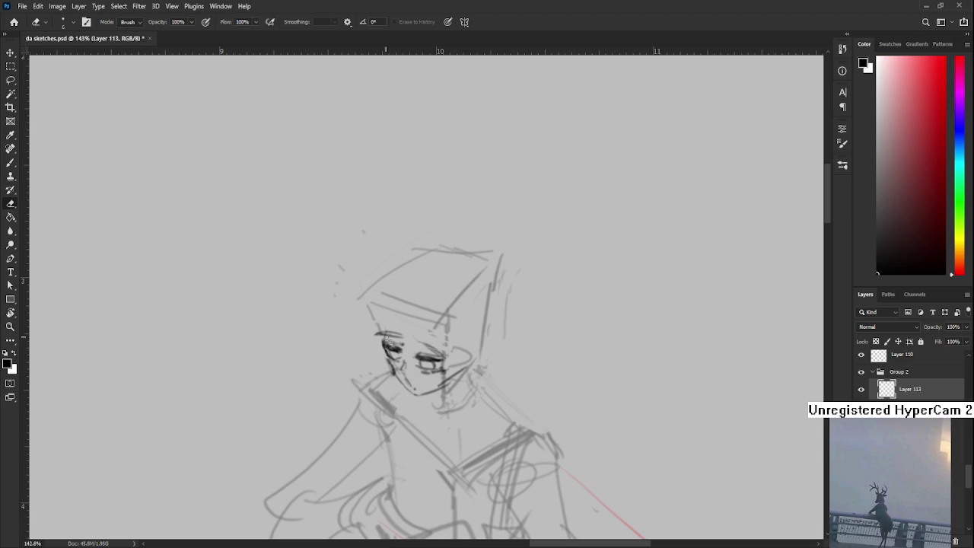
drag(456, 350, 423, 333)
Step: With the brush, darken the left eyelid and redraw the hair-and-cheek curve beside the face
key(b)
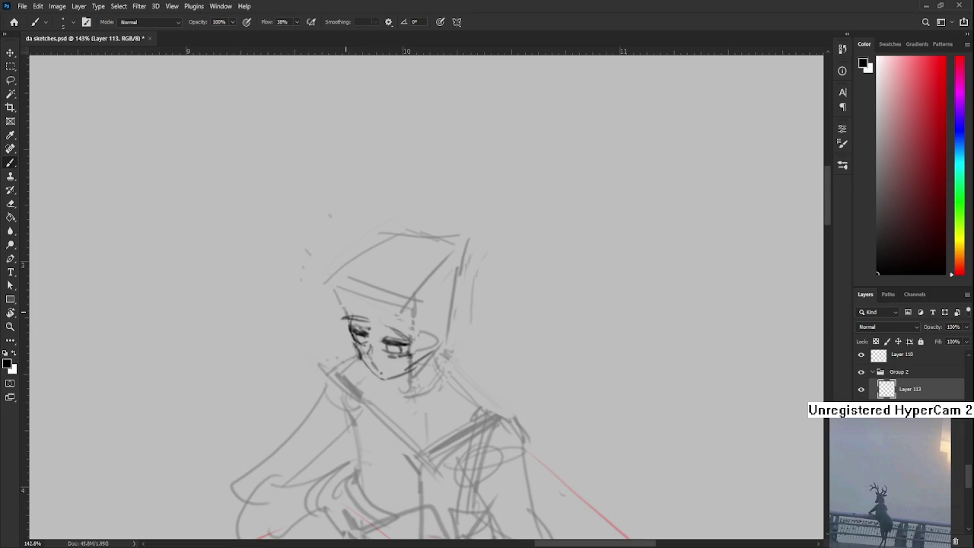
drag(347, 318, 367, 326)
drag(367, 358, 346, 391)
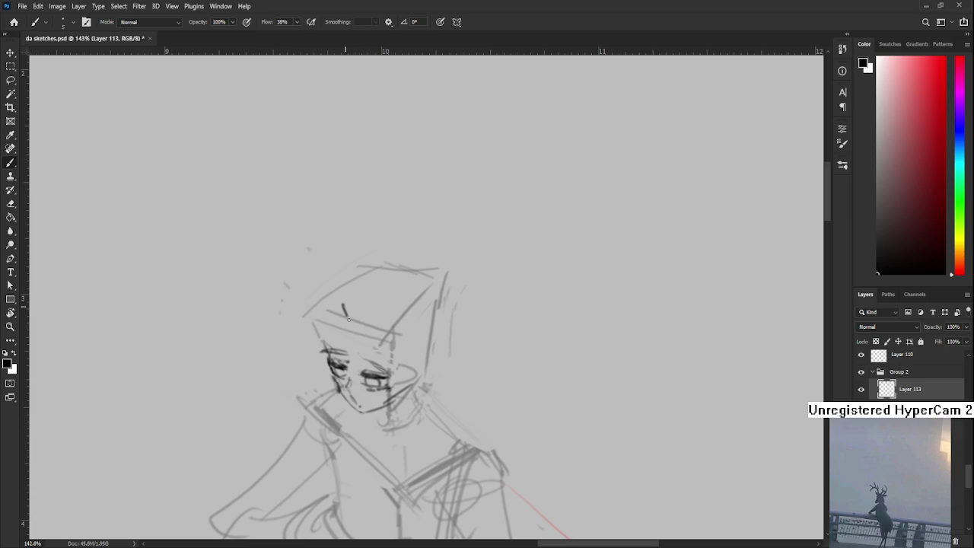
key(ctrl+z)
drag(358, 327, 350, 382)
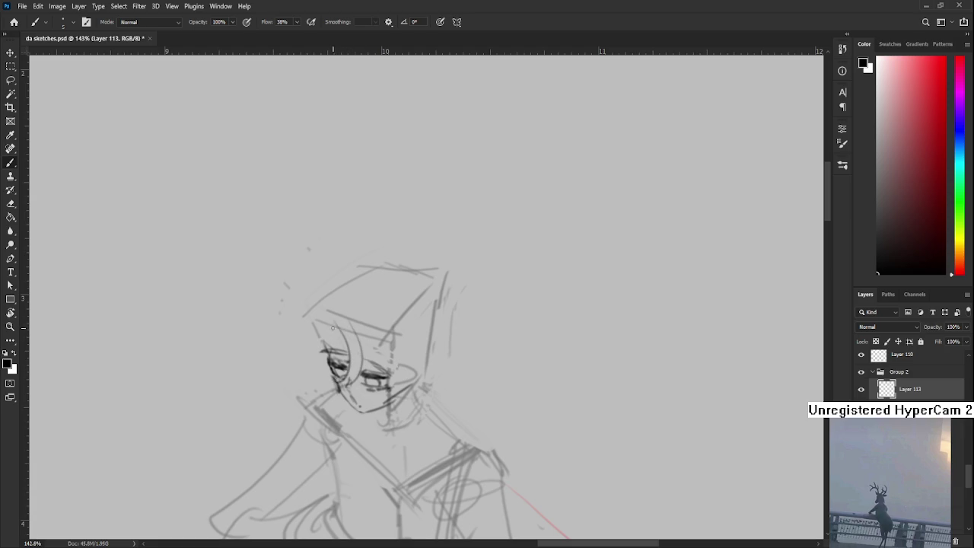
key(ctrl+z)
drag(327, 327, 352, 385)
Step: Try a looping hair stroke down to the chin, undoing unwanted attempts with Ctrl+Z
mouse_move(342, 351)
mouse_down()
mouse_move(336, 341)
mouse_move(331, 360)
mouse_move(343, 356)
mouse_move(366, 377)
mouse_move(362, 323)
mouse_move(358, 384)
mouse_up()
key(ctrl+z)
key(ctrl+z)
key(ctrl+z)
mouse_move(385, 347)
mouse_down()
mouse_move(352, 344)
mouse_move(378, 411)
mouse_up()
key(ctrl+z)
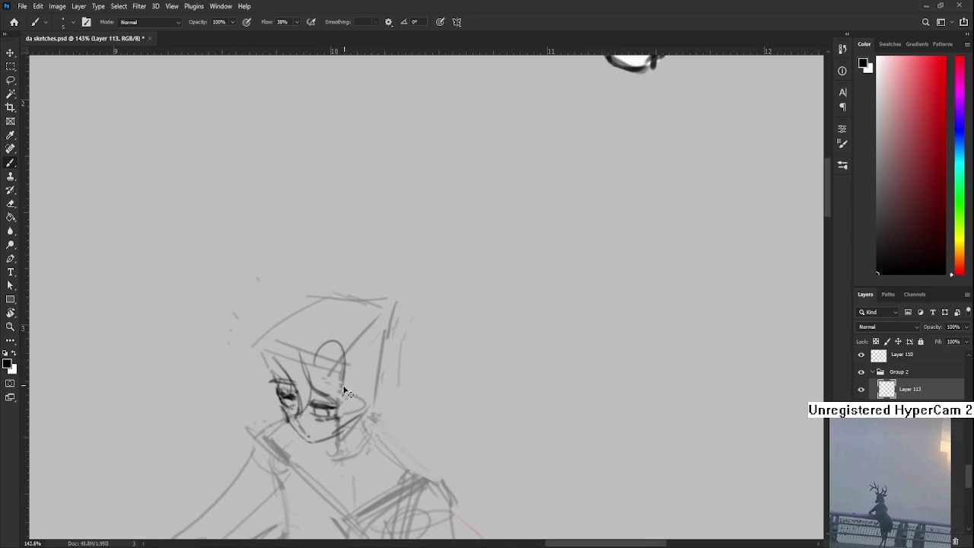
key(ctrl+z)
drag(312, 373, 361, 415)
key(ctrl+z)
drag(334, 352, 364, 402)
key(ctrl+z)
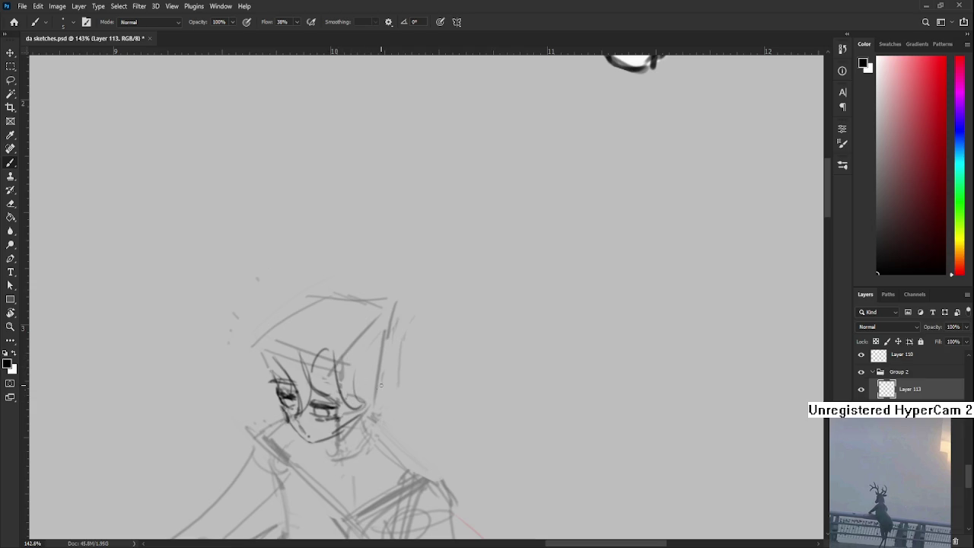